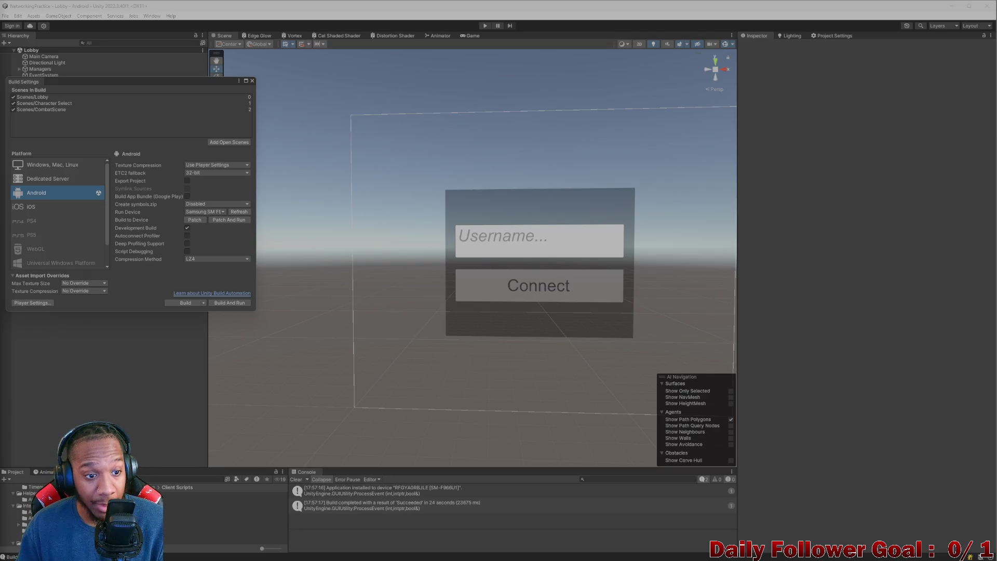
Step: Switch from Unity to Visual Studio, showing the GameServer's Client.cs code
mouse_move(681, 555)
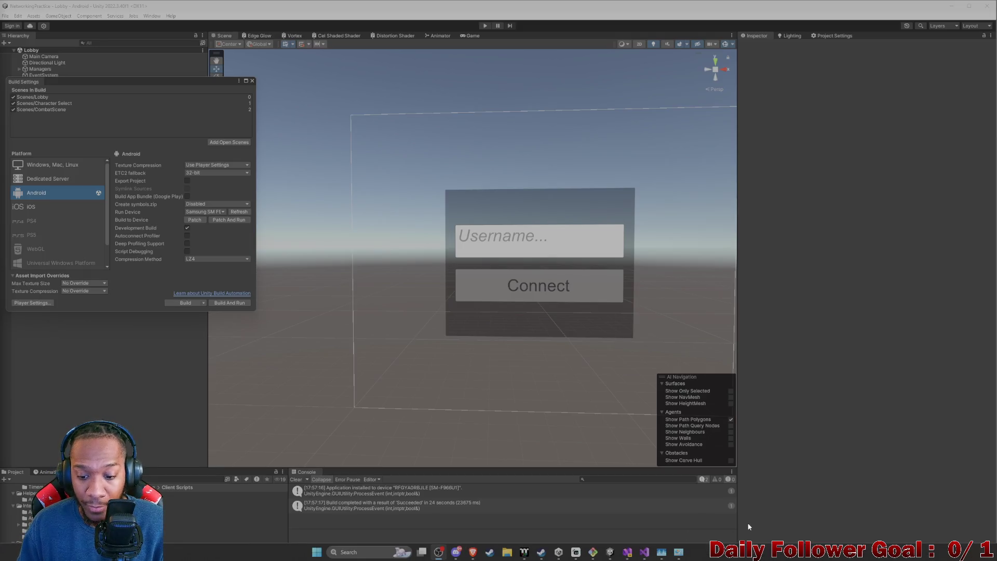
click(644, 552)
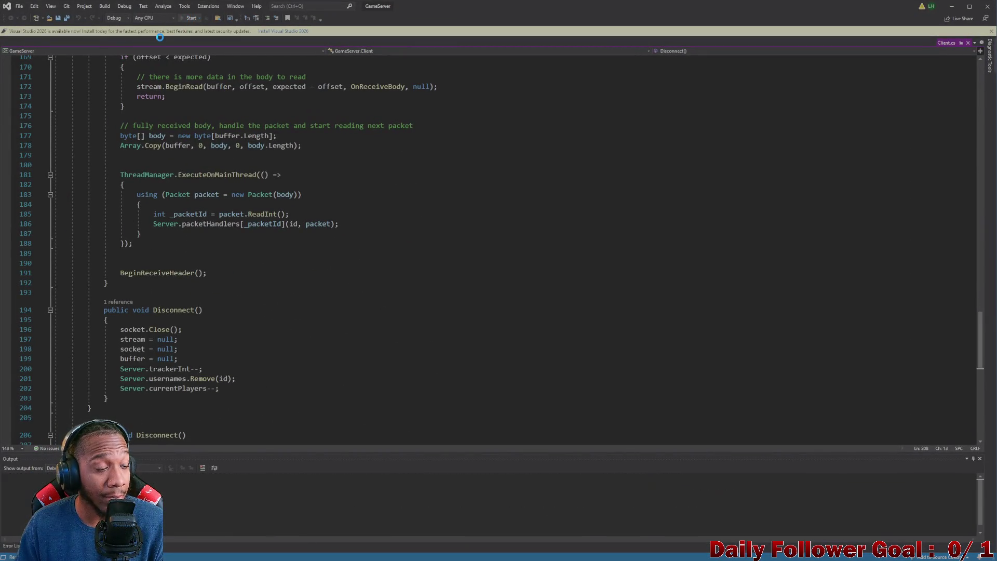
Step: Run the GameServer under the debugger and minimize Visual Studio to reveal Unity
key(F5)
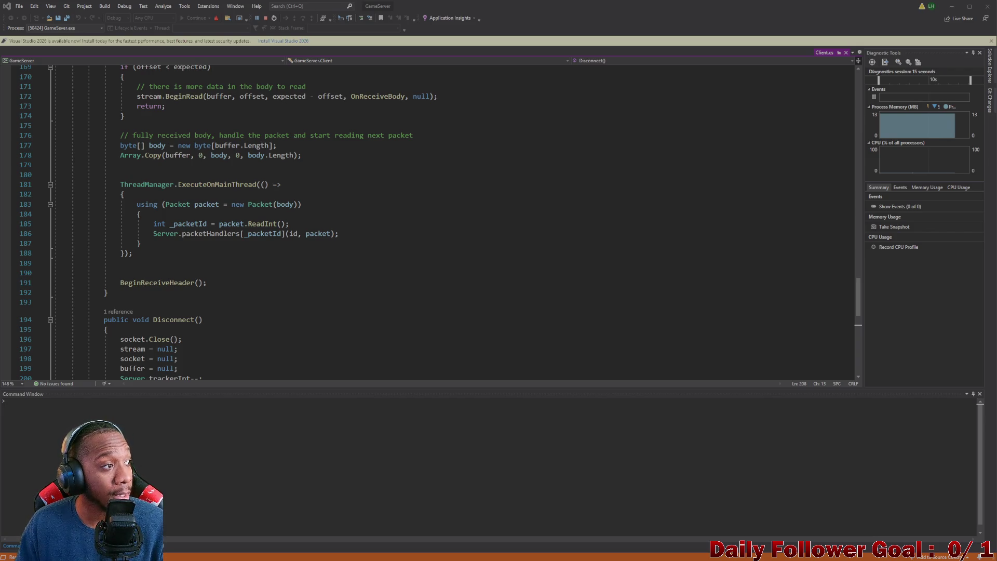
click(953, 10)
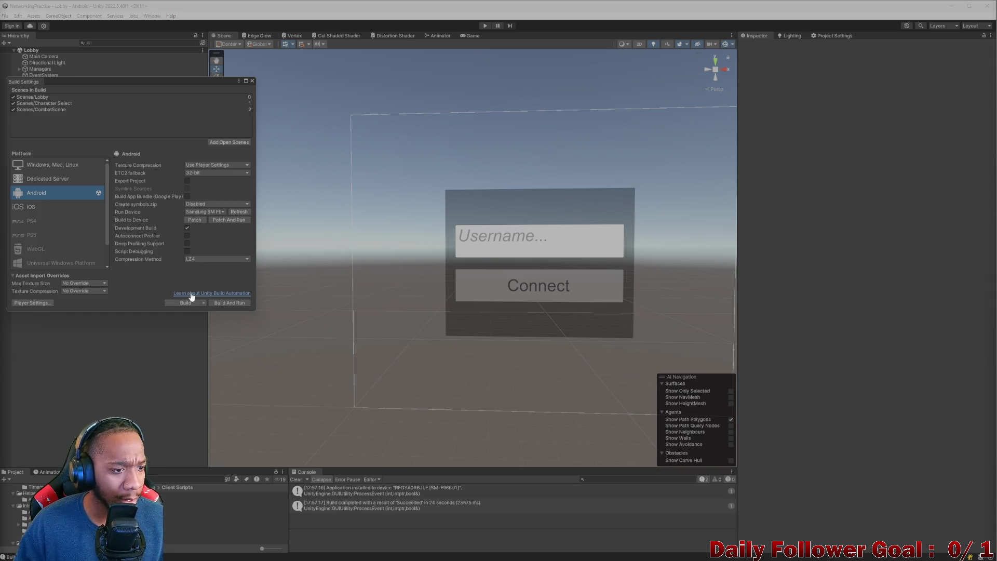
Step: Close the floating Build Settings window once the Android build has installed
click(252, 81)
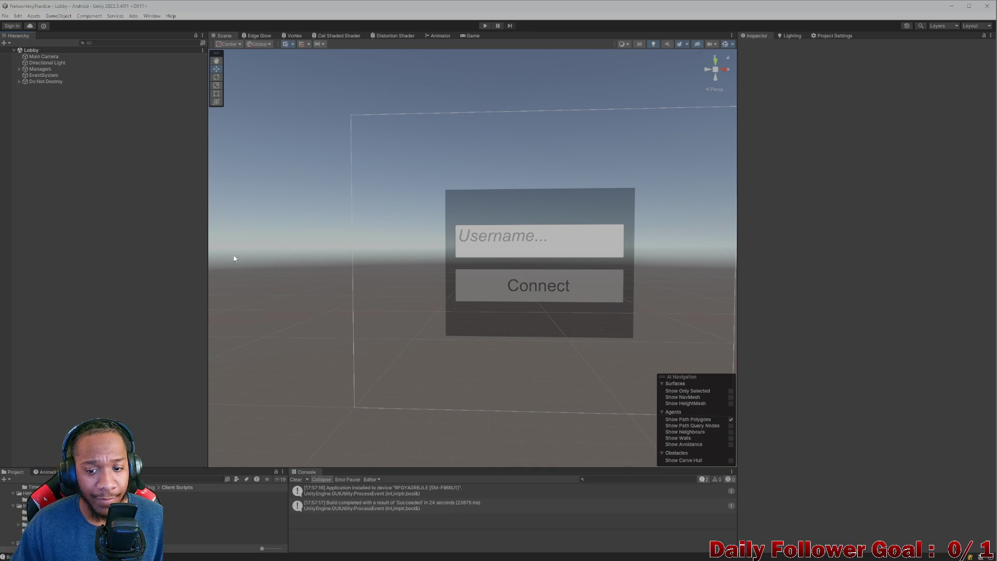
Step: Rebuild the Android game as FFbuild, replacing the existing FFbuild.apk in the Build folder
key(ctrl+shift+b)
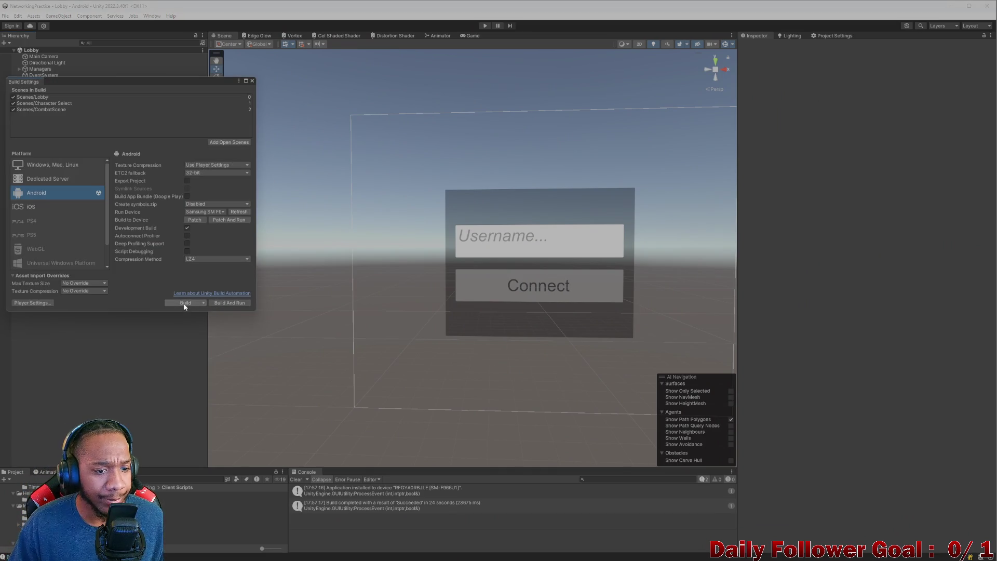
click(191, 305)
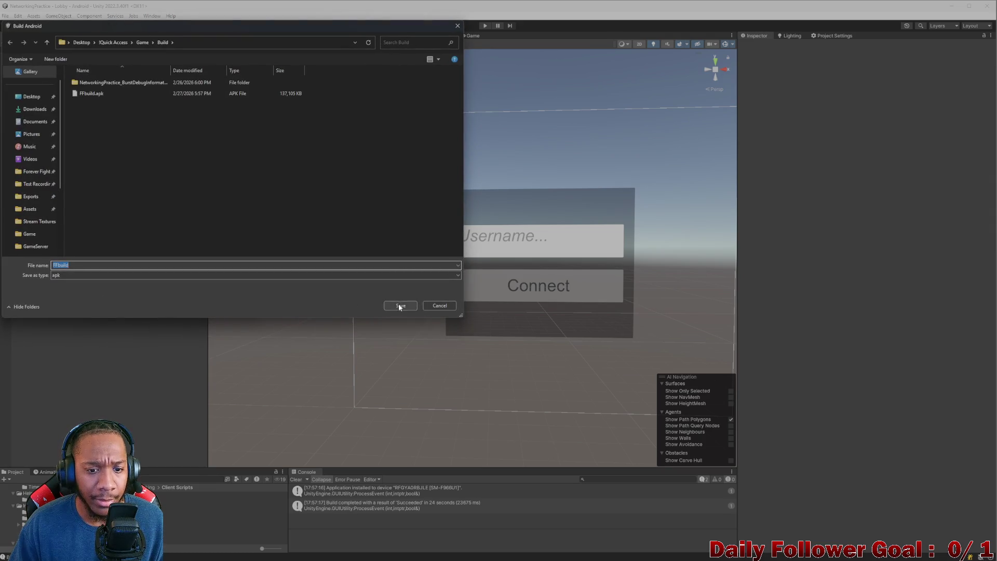
click(400, 305)
click(523, 285)
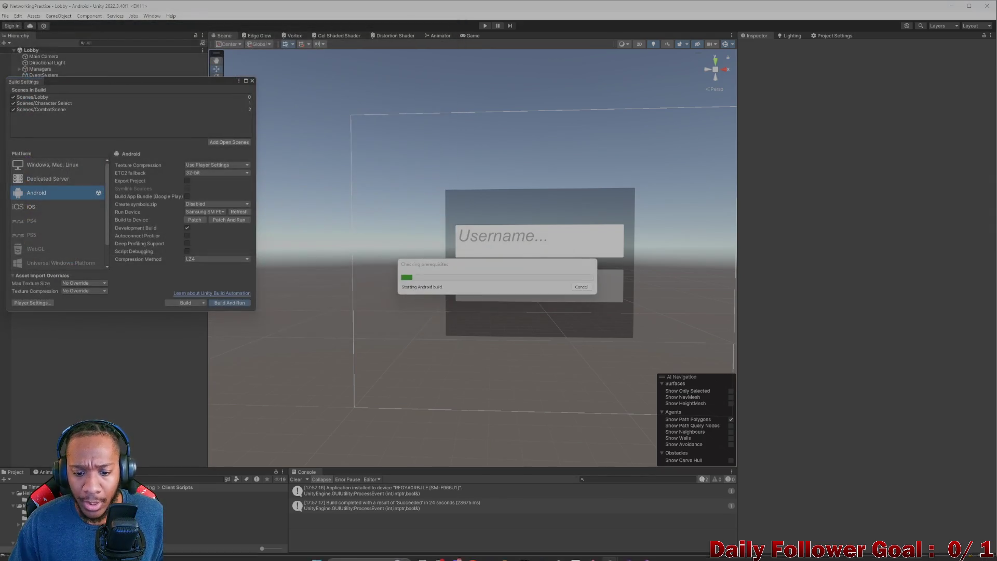
mouse_move(629, 552)
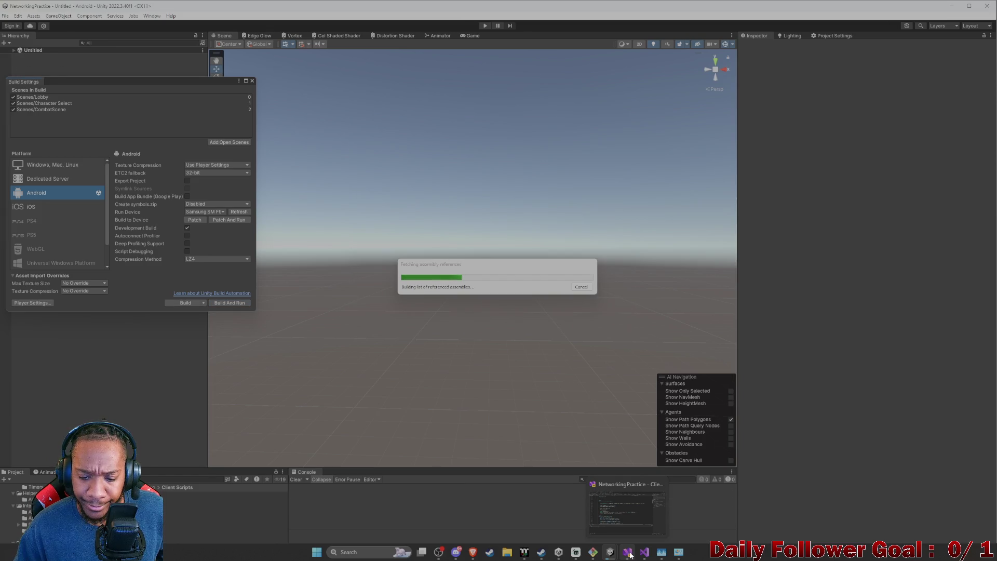
Step: Let the Android build finish in Unity, then close the Build Settings window
click(644, 552)
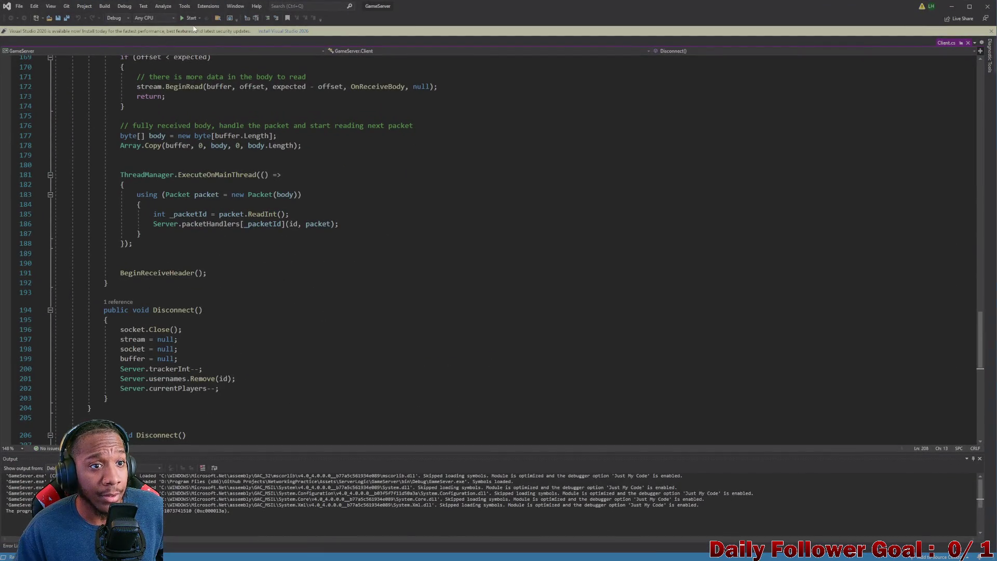
click(951, 6)
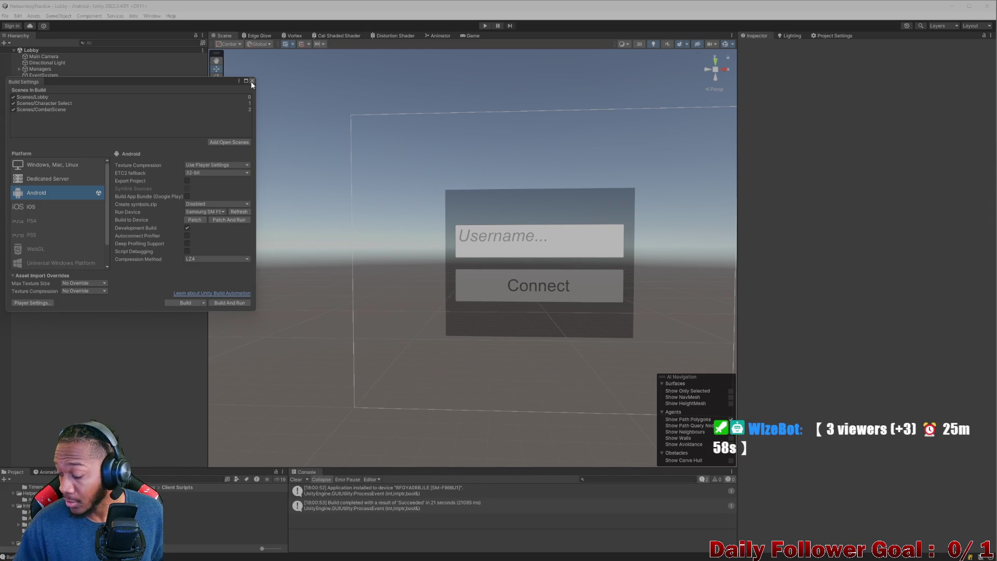
click(252, 82)
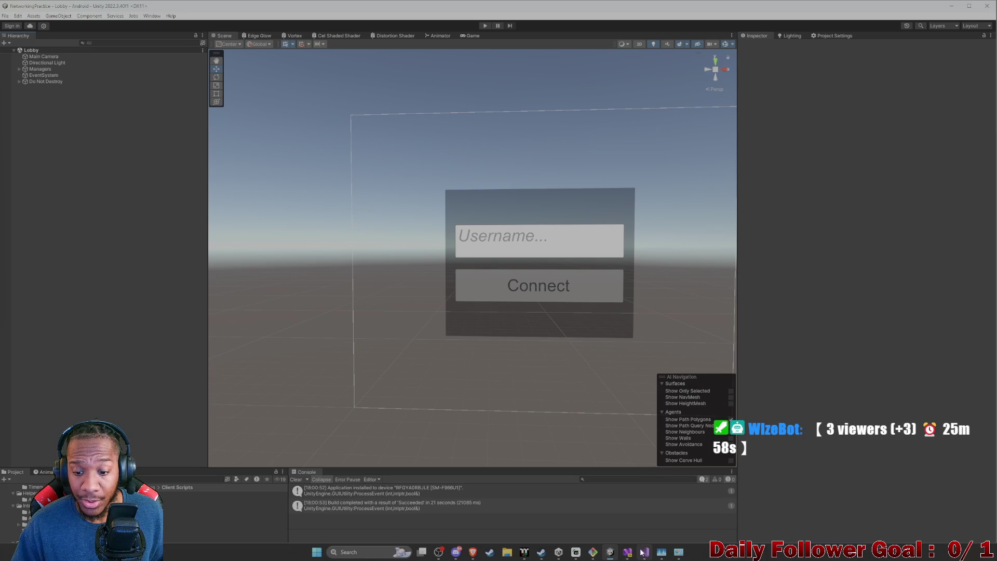
Step: Relaunch the GameServer under Visual Studio's debugger and return to Unity
click(643, 552)
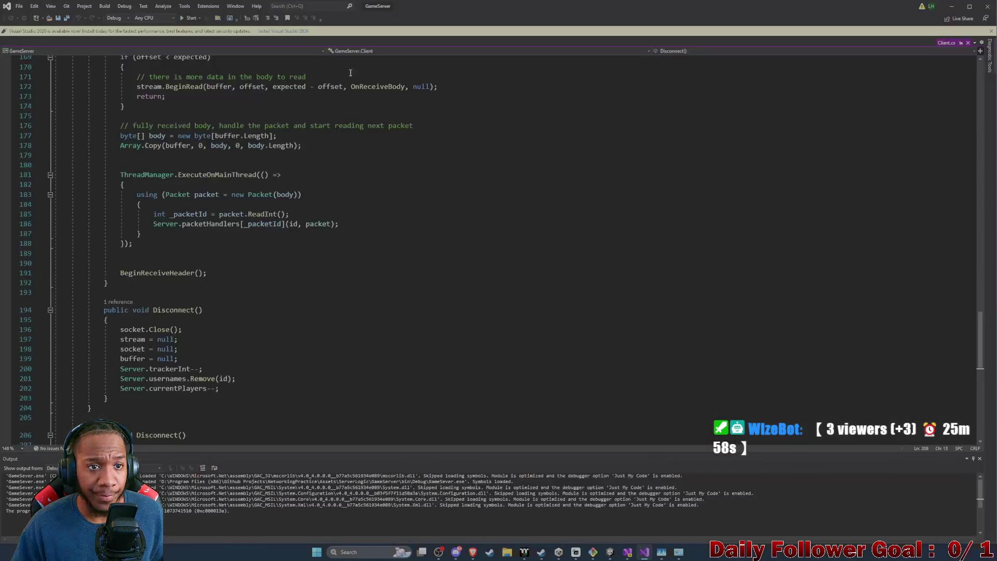
click(192, 19)
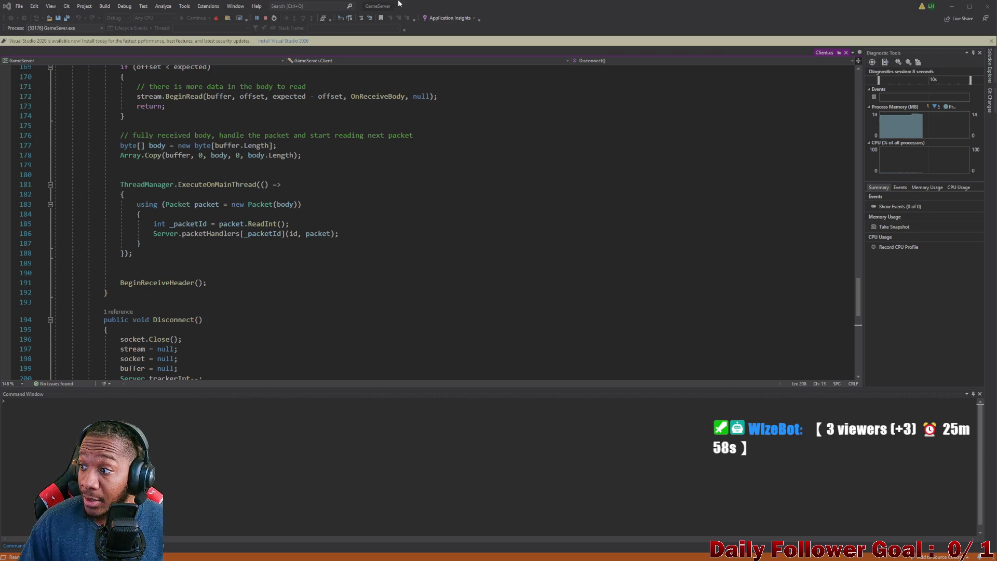
click(952, 6)
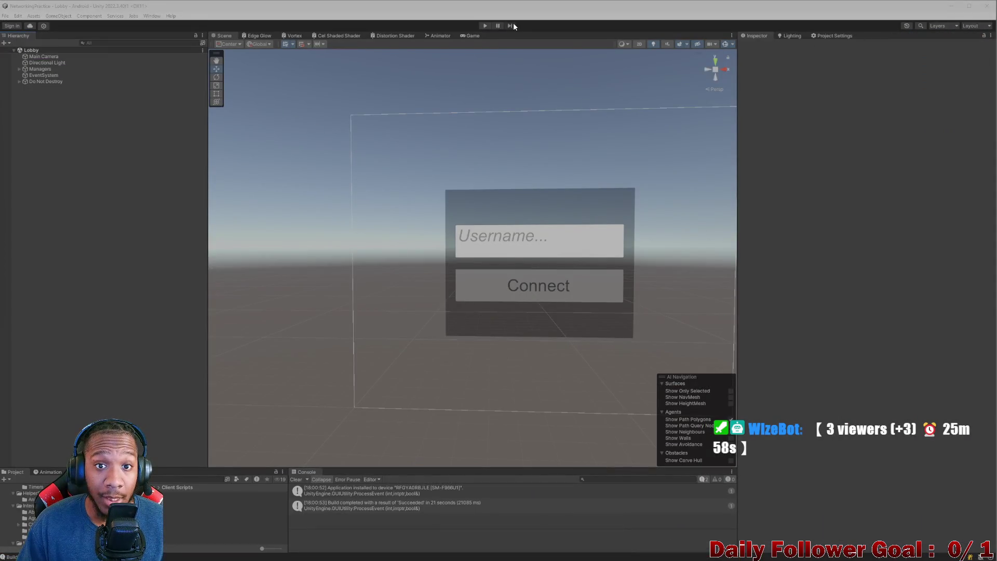
Step: Enter play mode and connect to the server with username 'asdf'
click(482, 25)
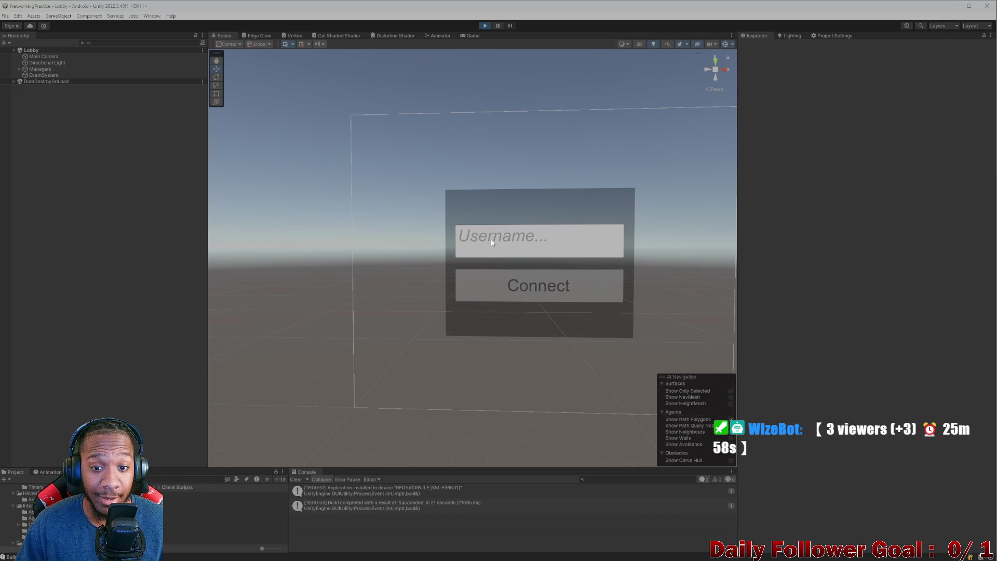
click(440, 231)
text(asdf)
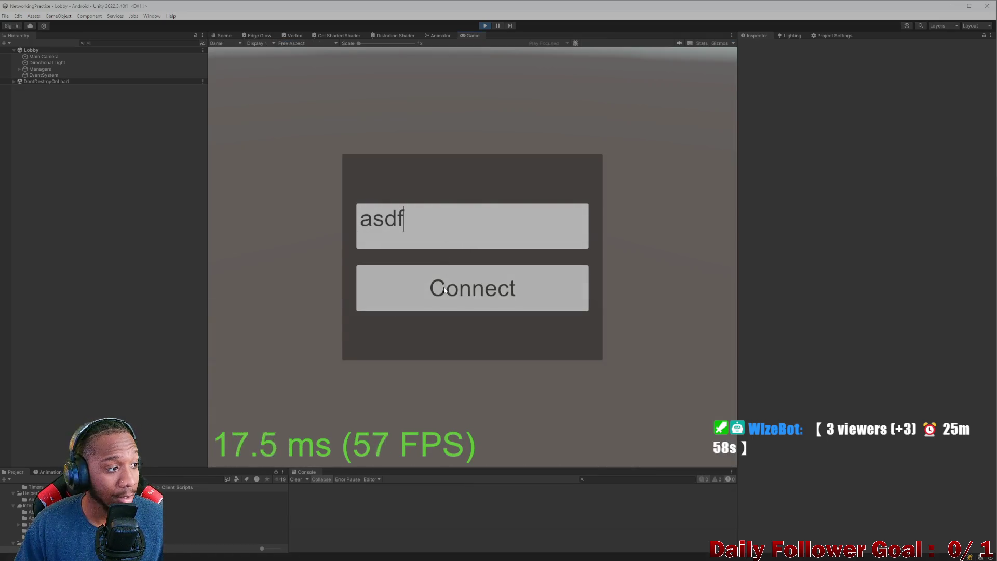
click(443, 294)
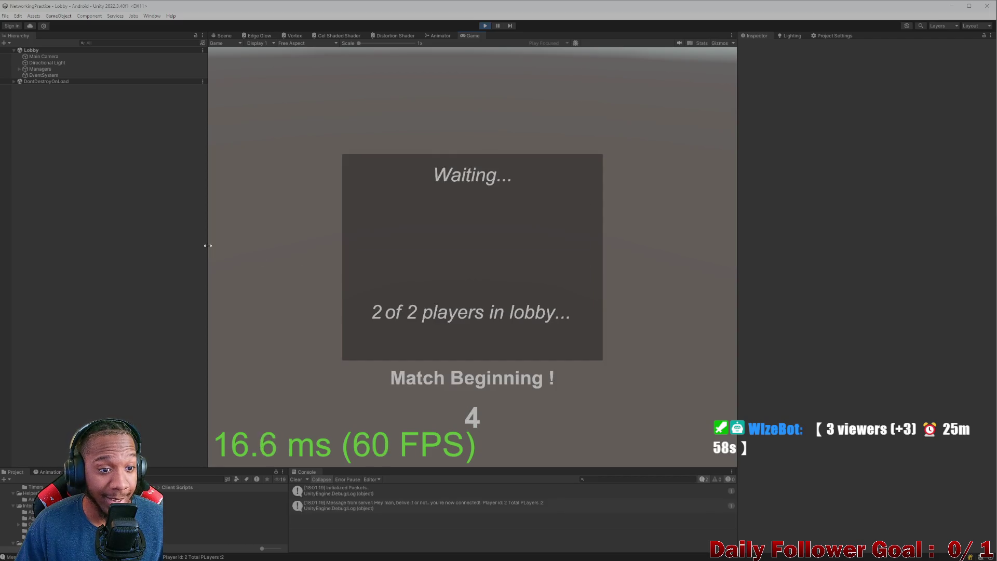
Step: Resize the hierarchy, Game view and console panels to enlarge the Game view
drag(208, 259, 164, 259)
drag(738, 271, 758, 271)
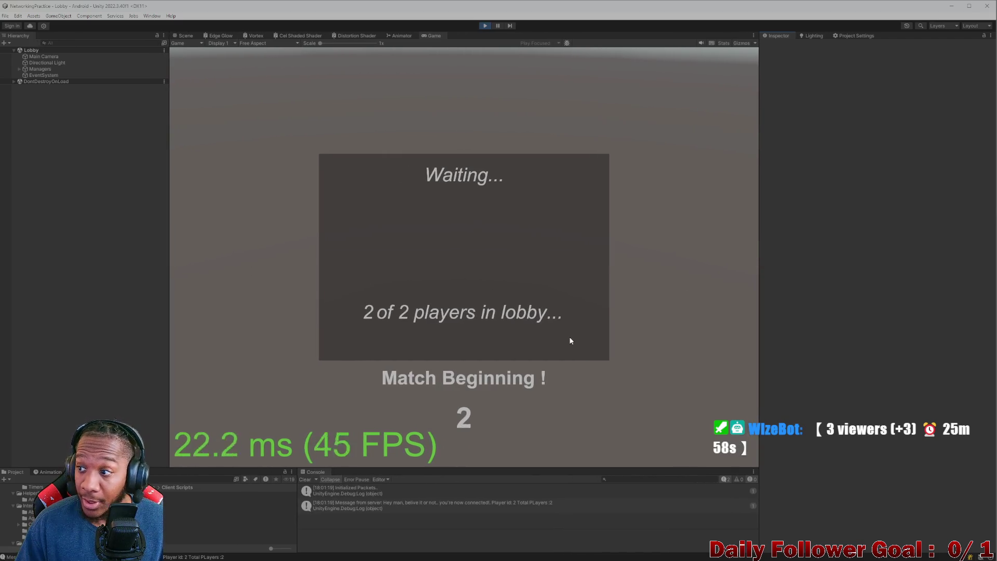
drag(347, 469, 387, 340)
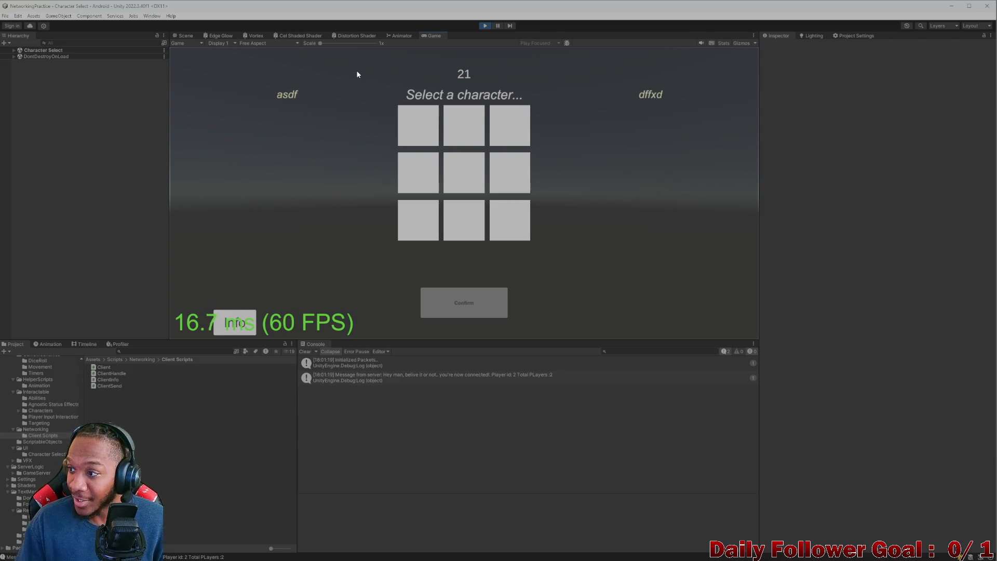
Step: Preview Speedster, Brawn, Archer, Breaker and Necromancer, then lock in The Speedster
click(428, 136)
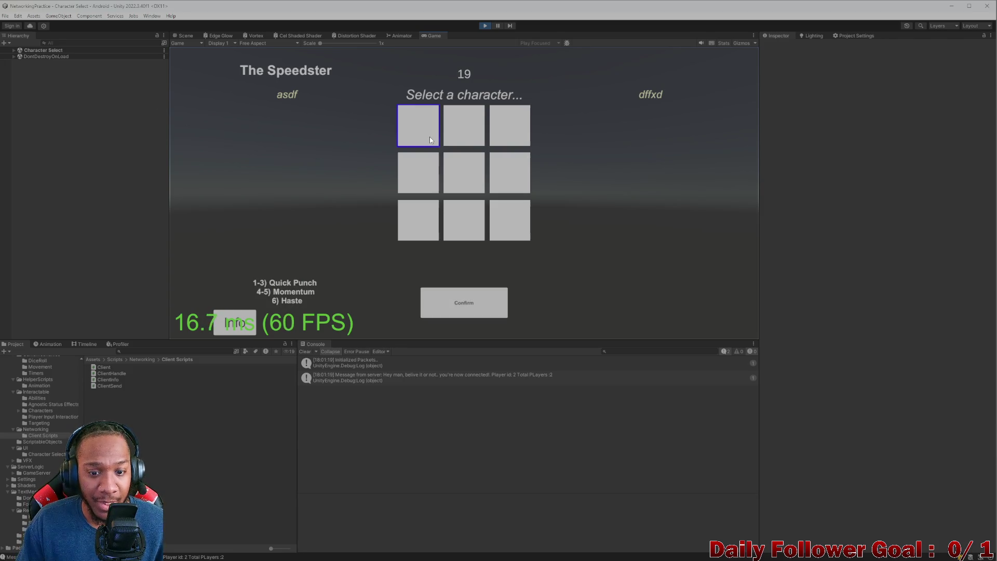
click(473, 139)
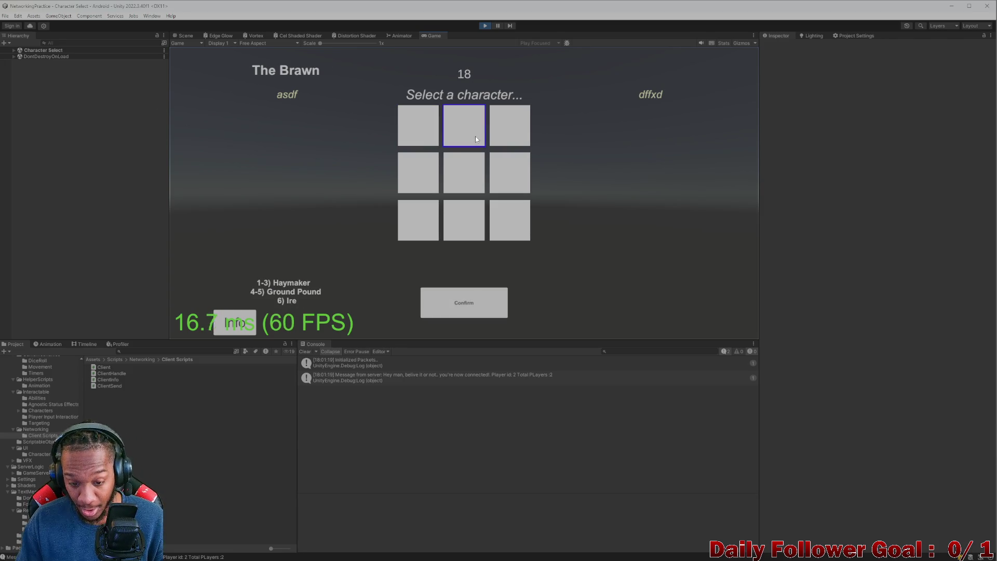
click(471, 180)
click(413, 182)
click(416, 230)
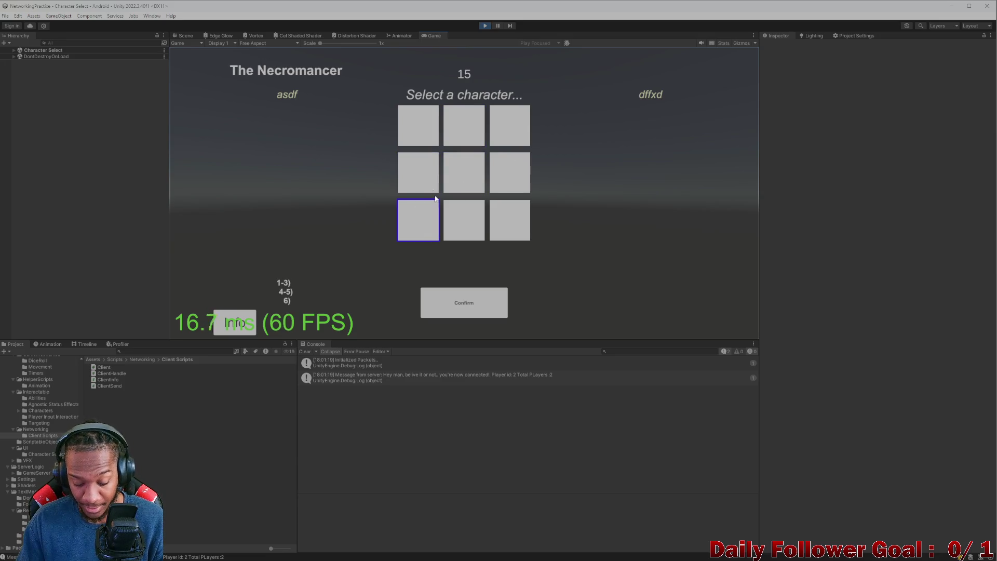
click(434, 121)
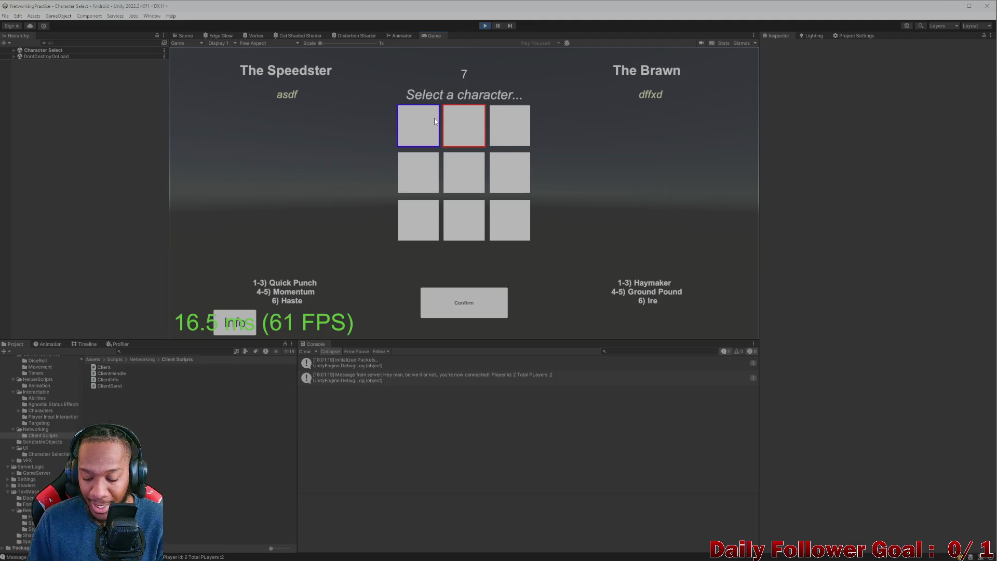
click(462, 313)
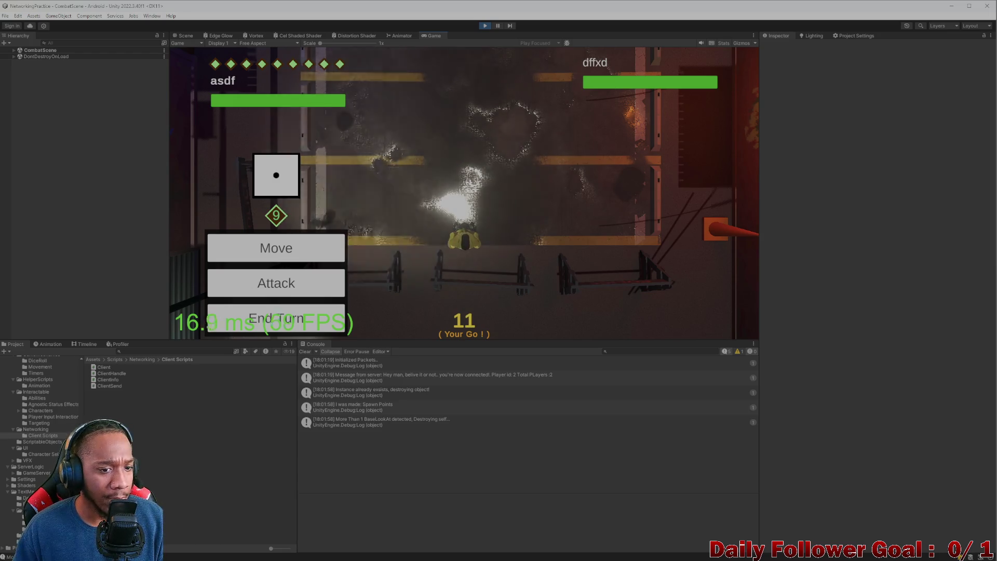
Step: Move the fighter to a chosen tile and confirm the move
click(318, 288)
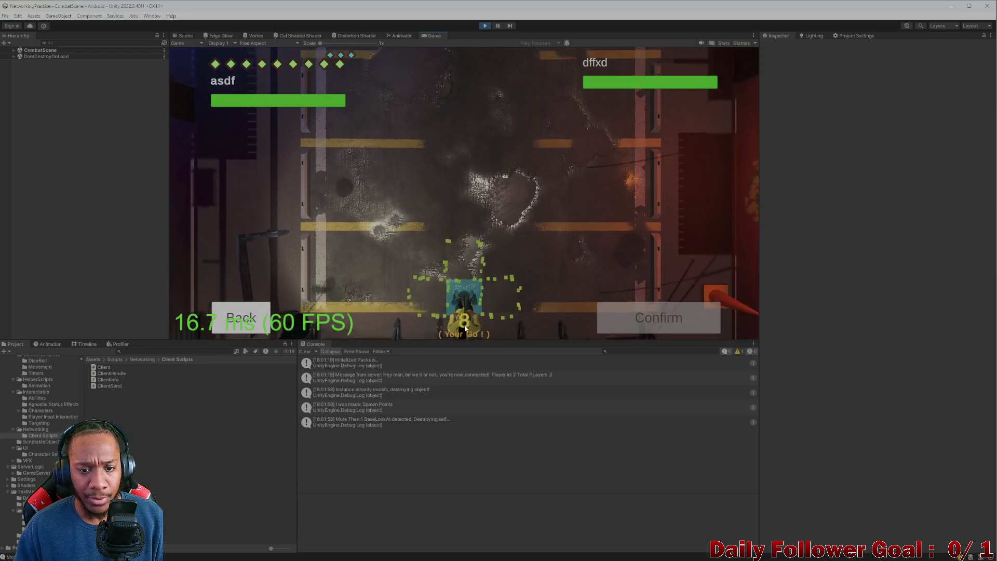
click(453, 155)
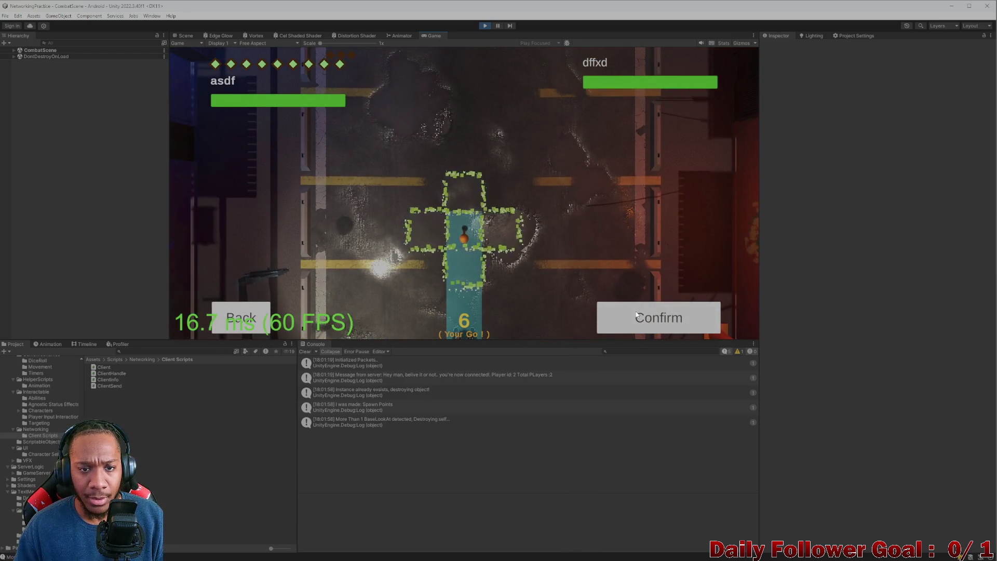
click(636, 315)
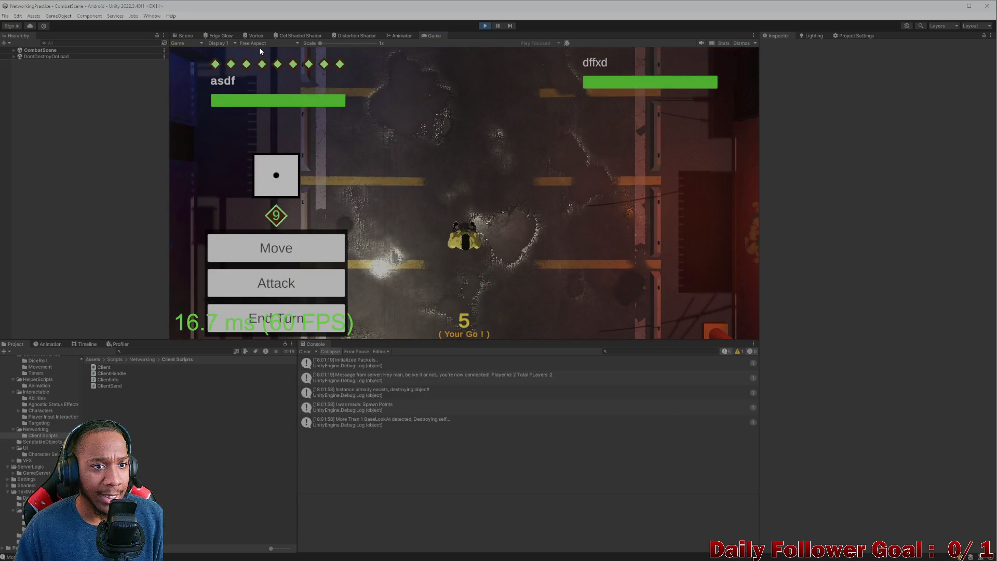
Step: Preview the Game view at 16:9 Portrait, then switch it to 16:9 Landscape
click(259, 44)
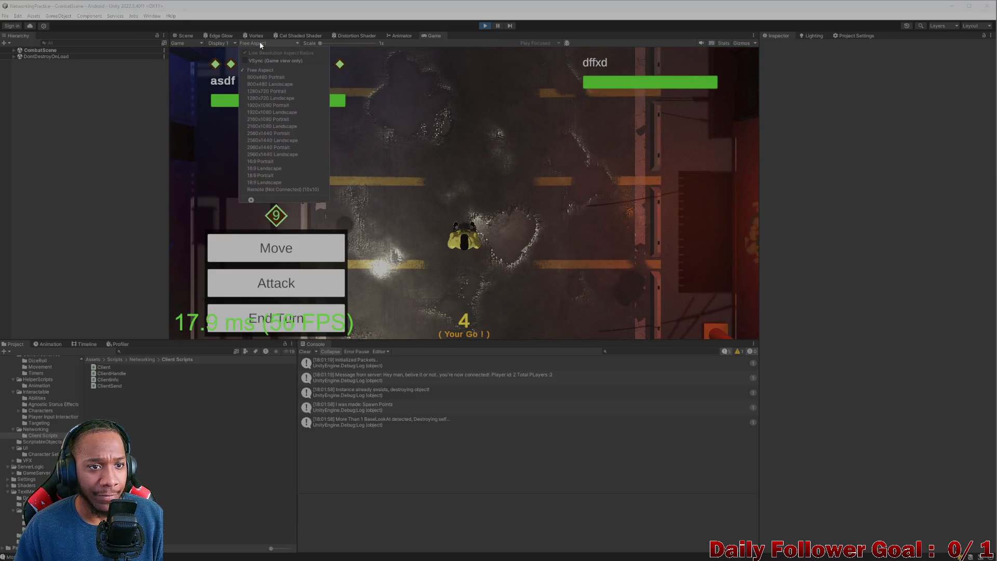
click(279, 162)
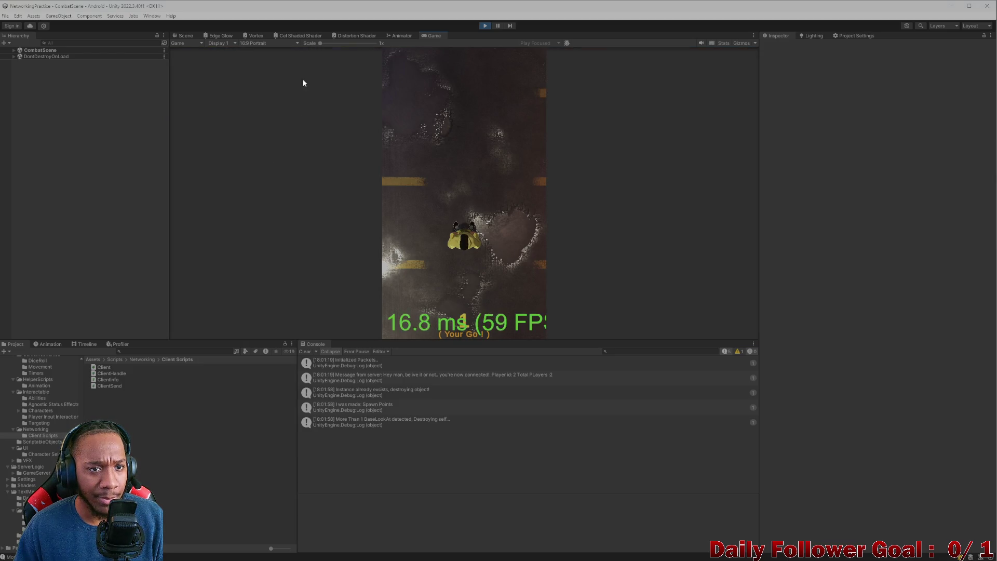
click(268, 43)
click(269, 169)
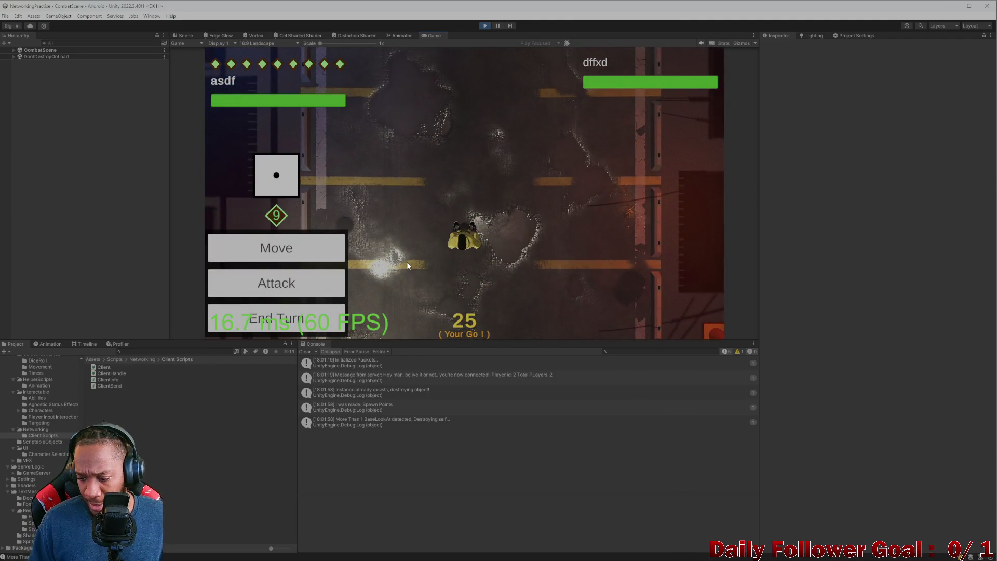
Step: Move the fighter again and strike with the Haste attack, ending the turn
click(291, 244)
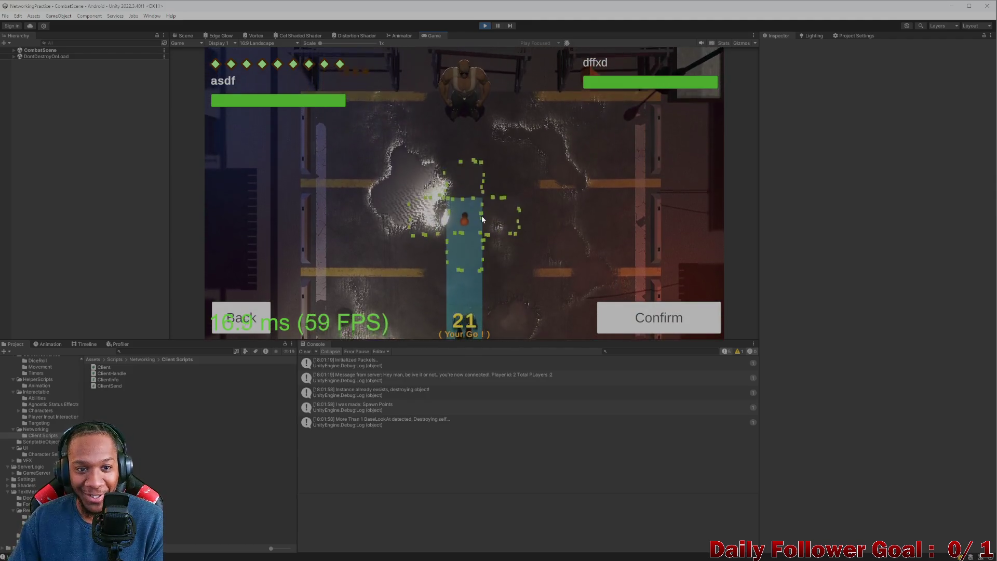
click(697, 319)
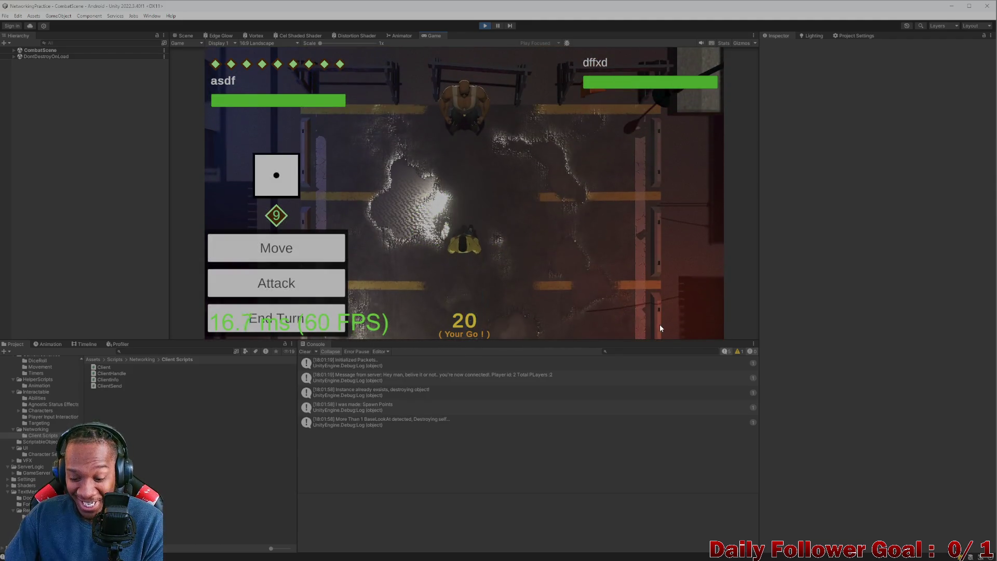
click(301, 289)
click(291, 238)
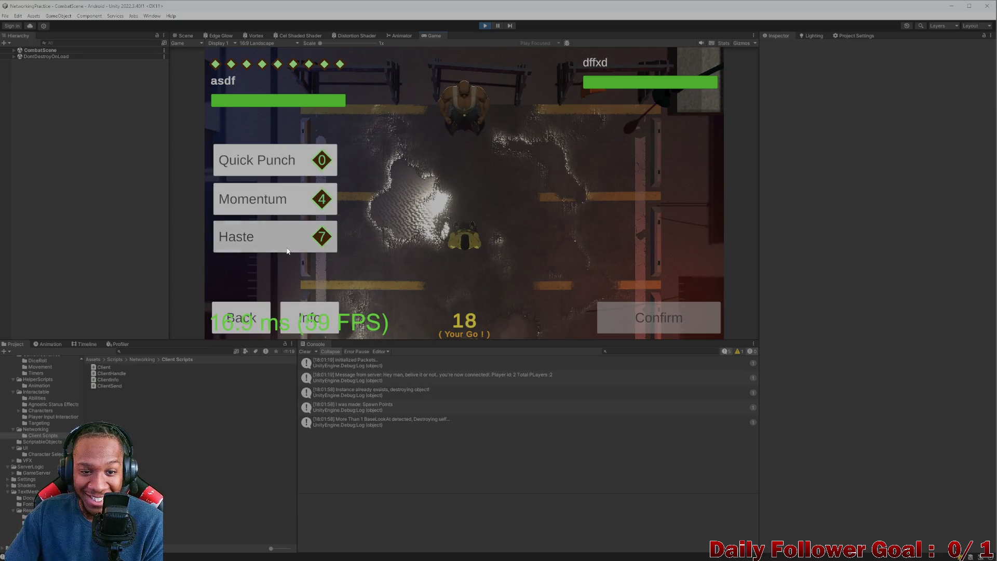
click(661, 319)
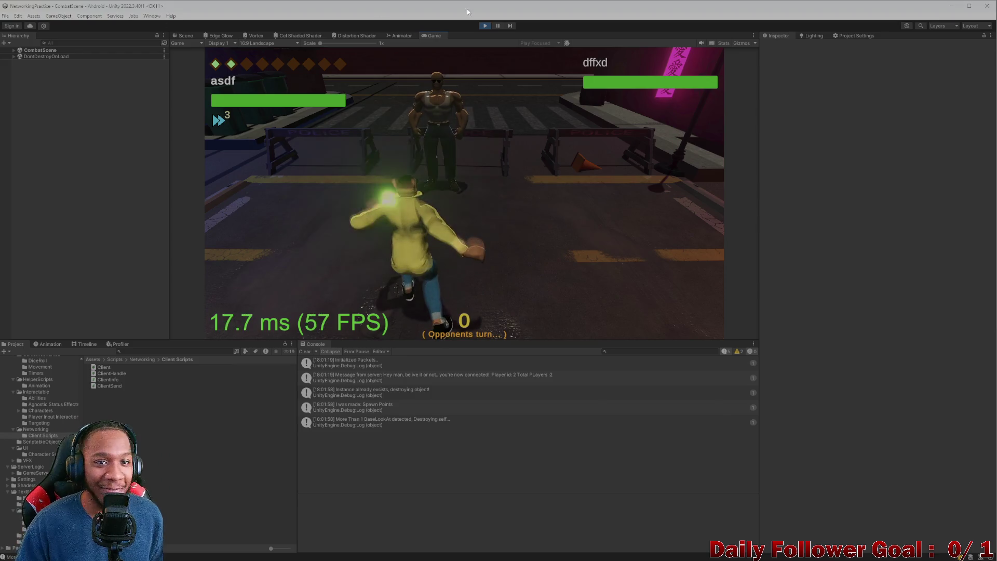
key(alt+Tab)
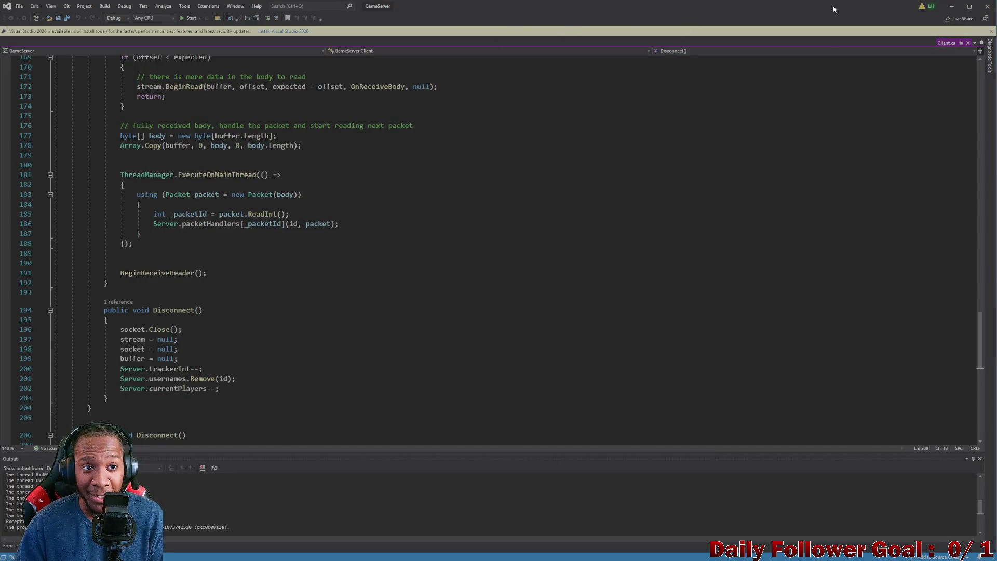
Step: Return to Unity and stop play mode, back on the Lobby scene
key(alt+Tab)
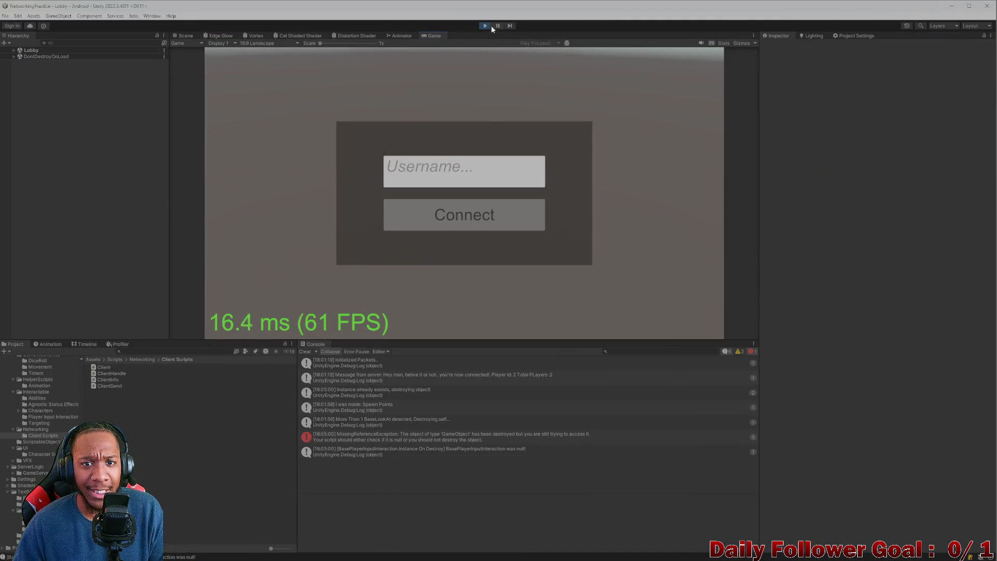
click(487, 25)
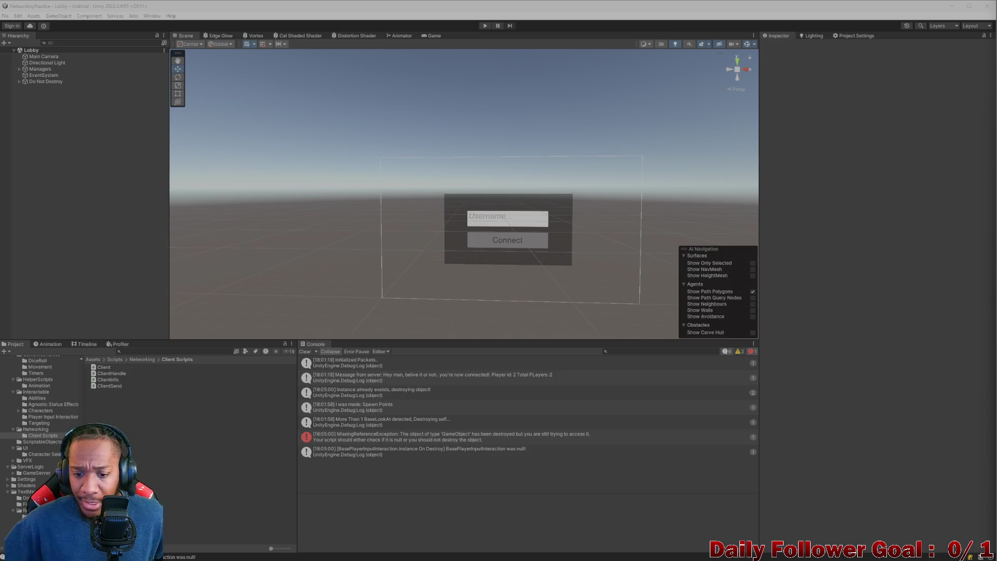
Step: Restart the GameServer under Visual Studio's debugger, then minimize Visual Studio
mouse_move(499, 560)
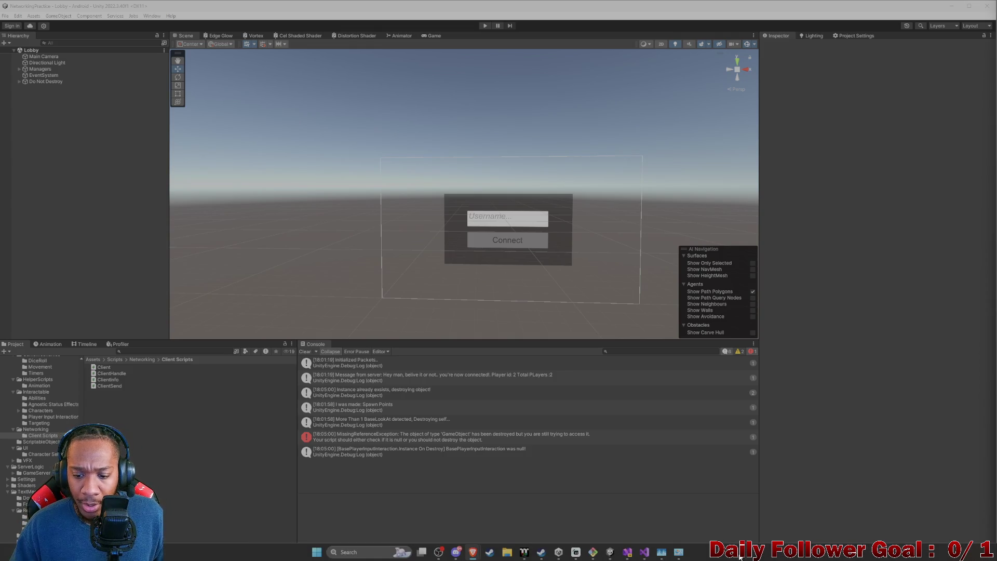
click(644, 552)
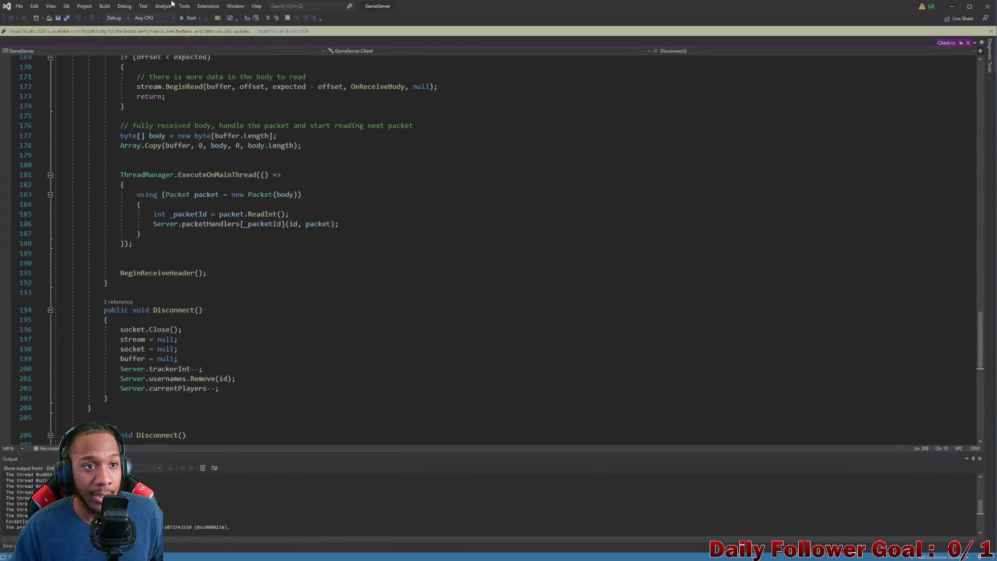
click(190, 18)
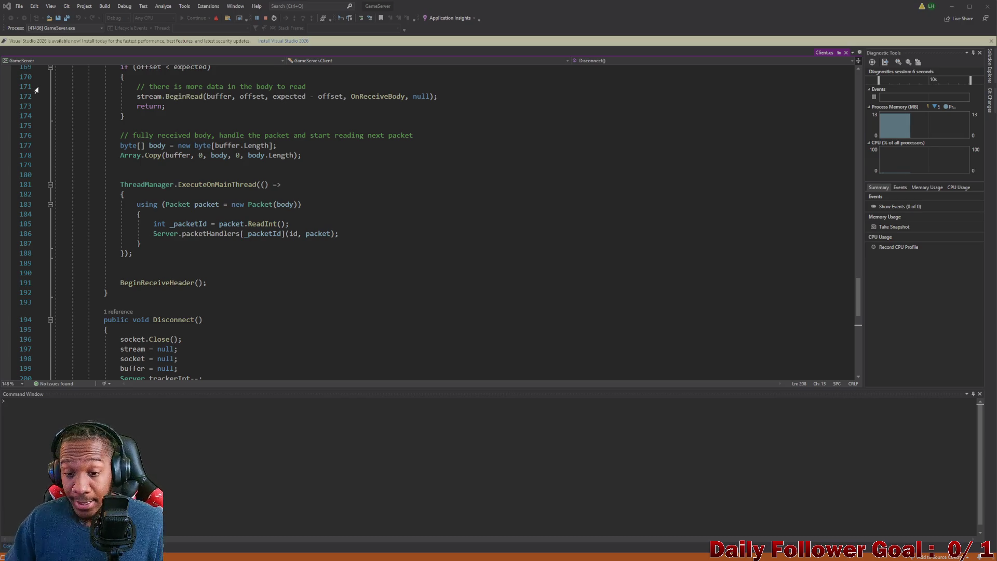
click(951, 6)
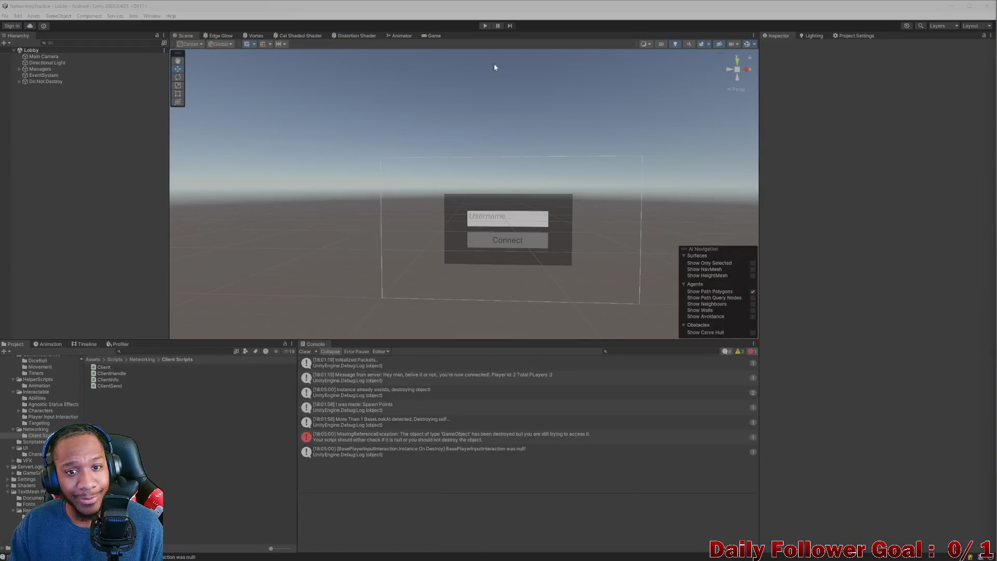
Step: Orbit the Scene view to face the lobby canvas and enter play mode
scroll(450, 269, up, 2)
scroll(479, 267, up, 2)
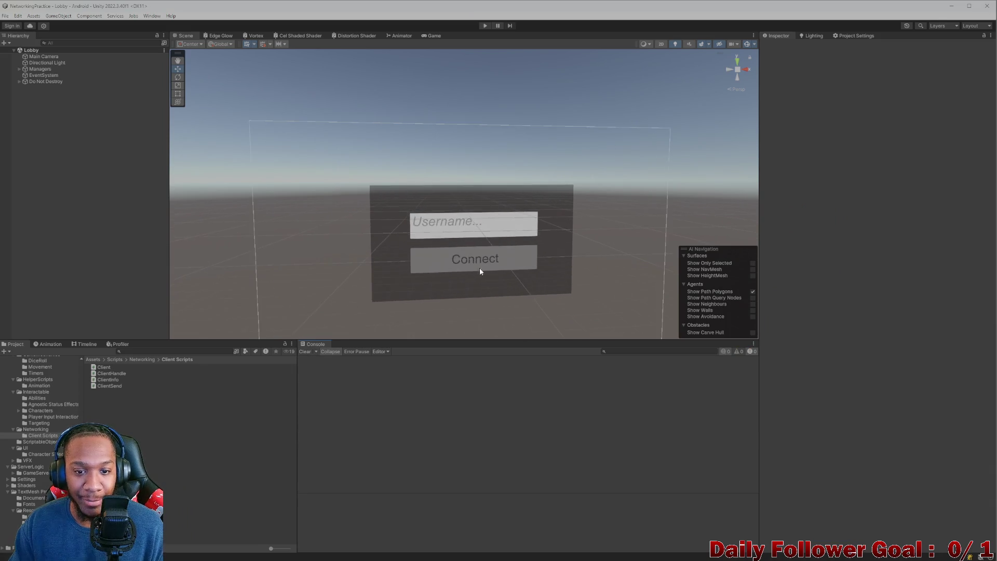
mouse_move(479, 267)
mouse_down()
mouse_move(457, 283)
mouse_move(487, 252)
mouse_move(449, 211)
mouse_move(425, 220)
mouse_move(393, 205)
mouse_move(486, 60)
mouse_up()
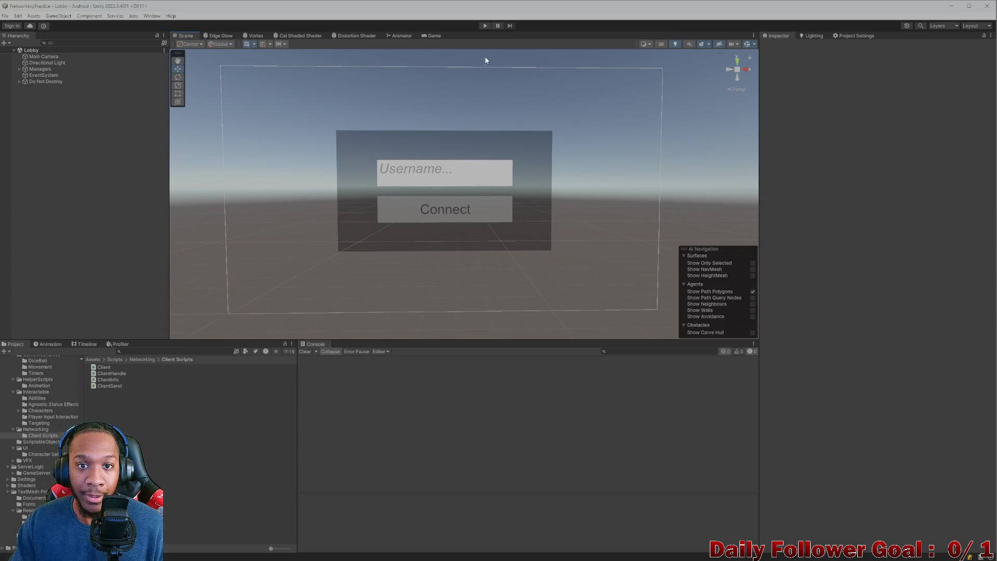
click(488, 26)
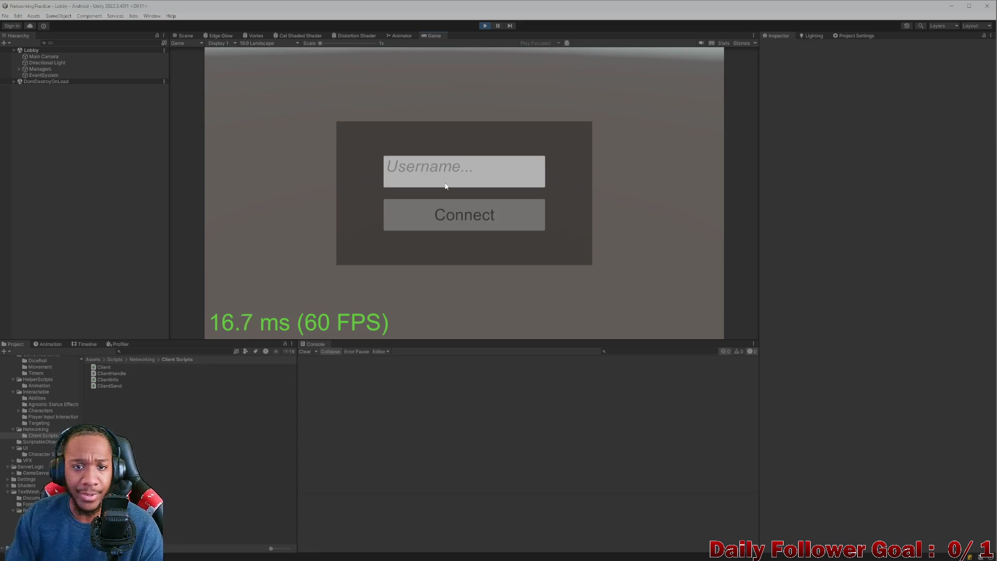
Step: Log in with the username 'dsf' and connect to the server lobby
click(433, 191)
text(ds)
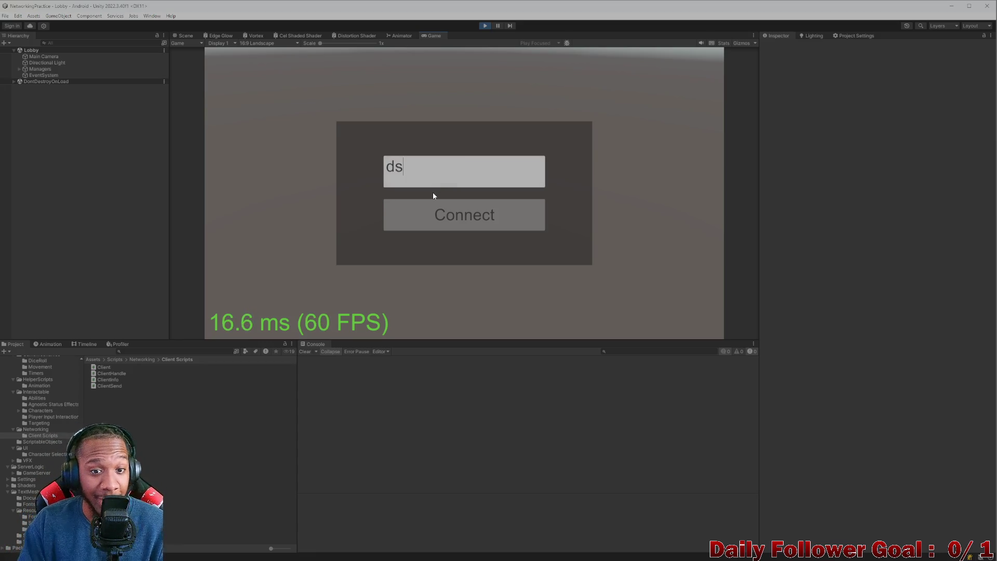
text(f)
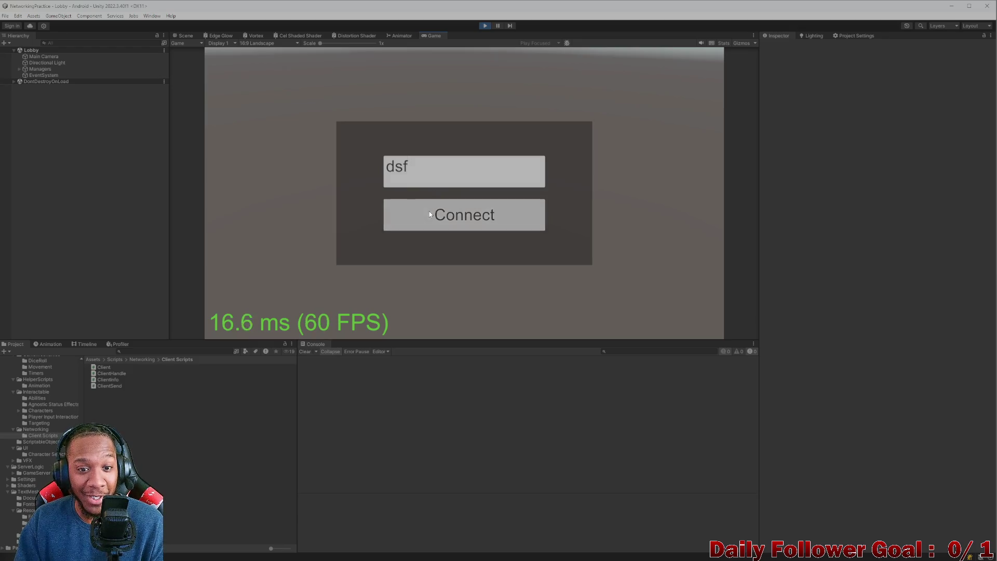
click(429, 213)
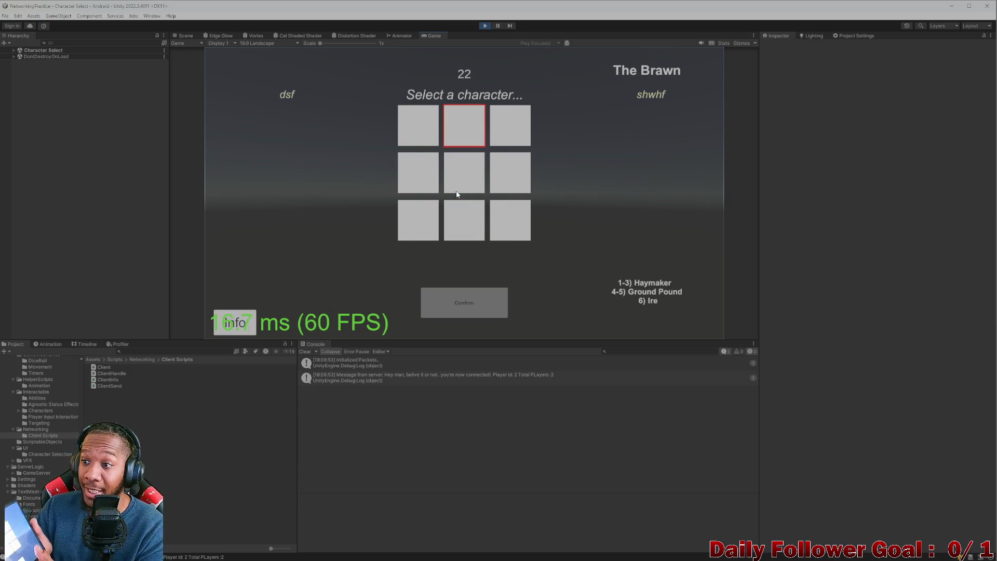
Step: Choose The Speedster in character select and confirm to start the match
key(Left)
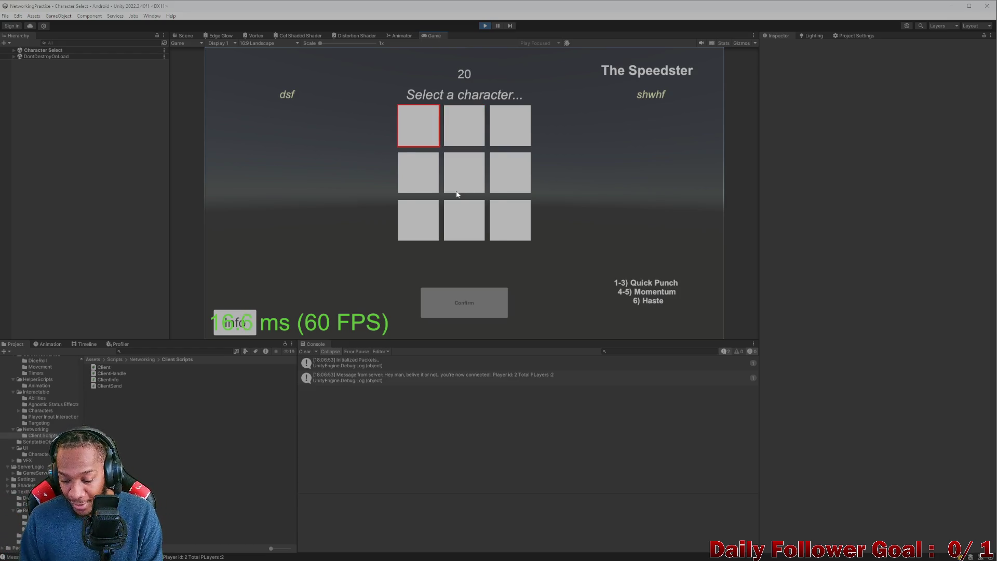
key(Right)
key(Return)
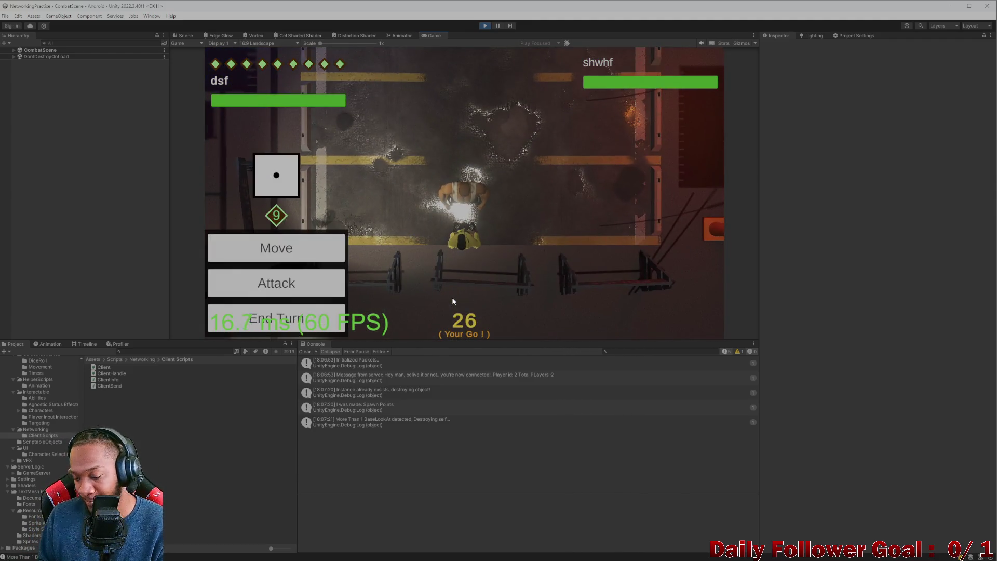
Step: Browse the Momentum, Quick Punch and Haste attacks, then back out without attacking
click(285, 302)
click(294, 203)
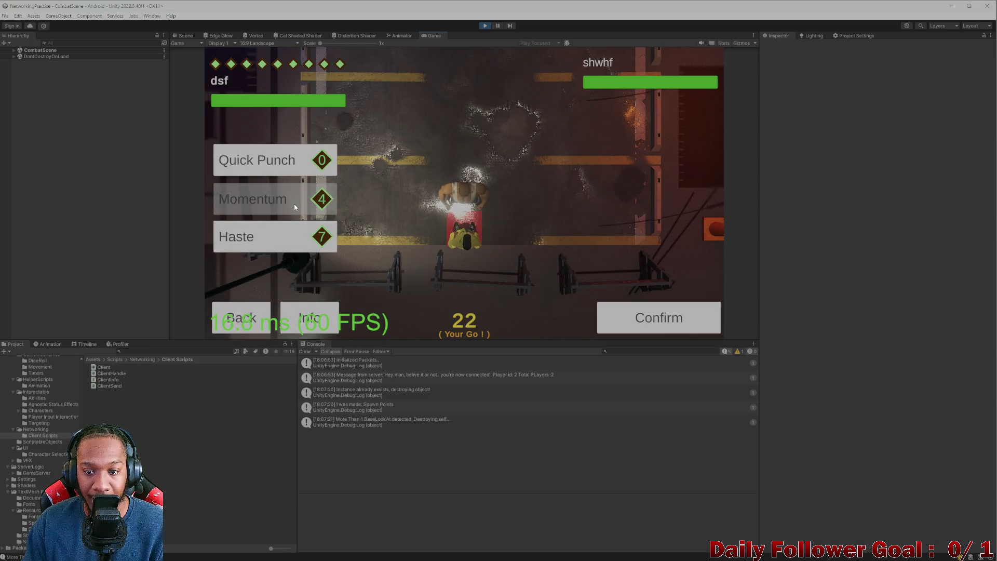
click(289, 170)
click(280, 236)
click(247, 318)
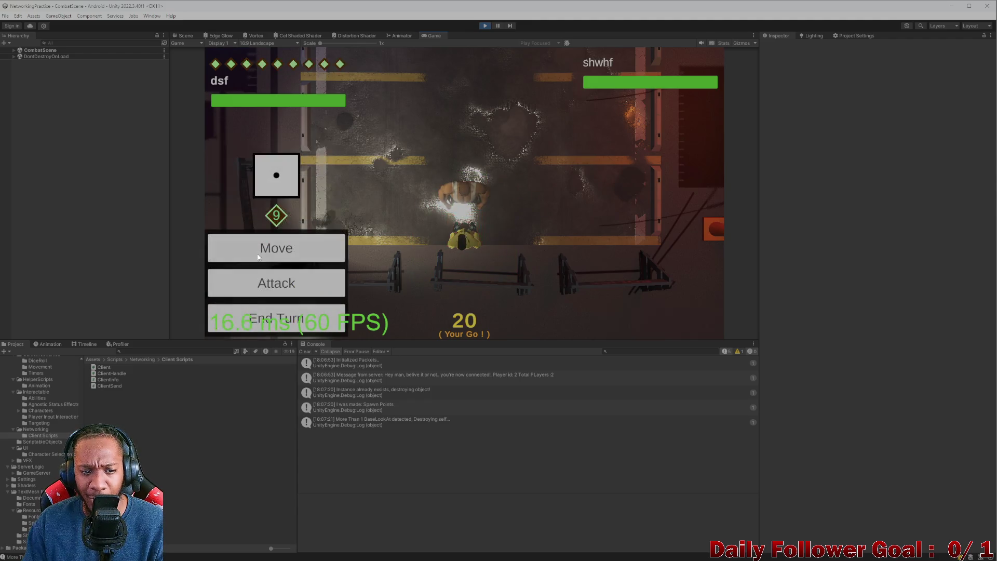
Step: Preview the fighter's movement options, cancel, and end the turn
click(262, 249)
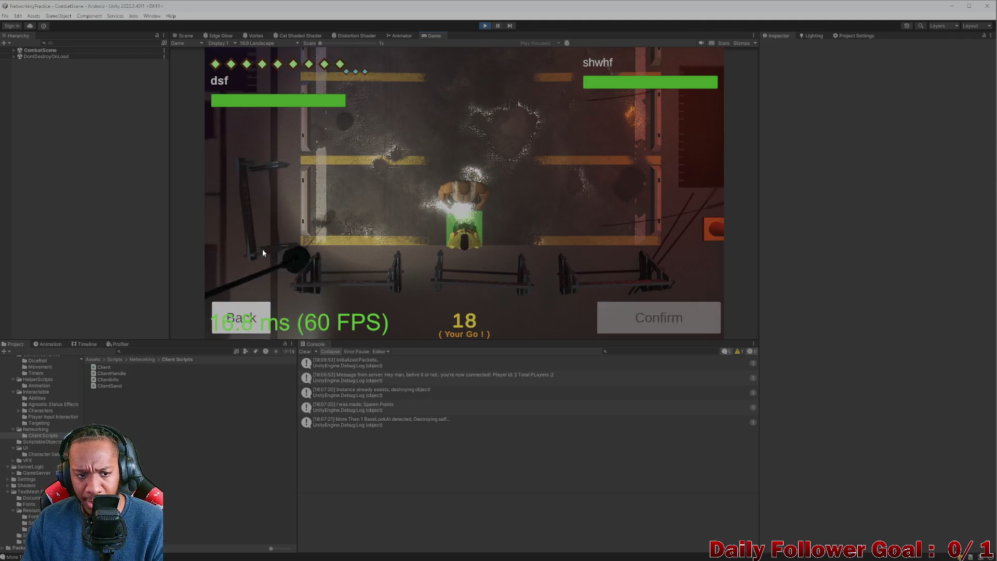
click(260, 318)
click(260, 322)
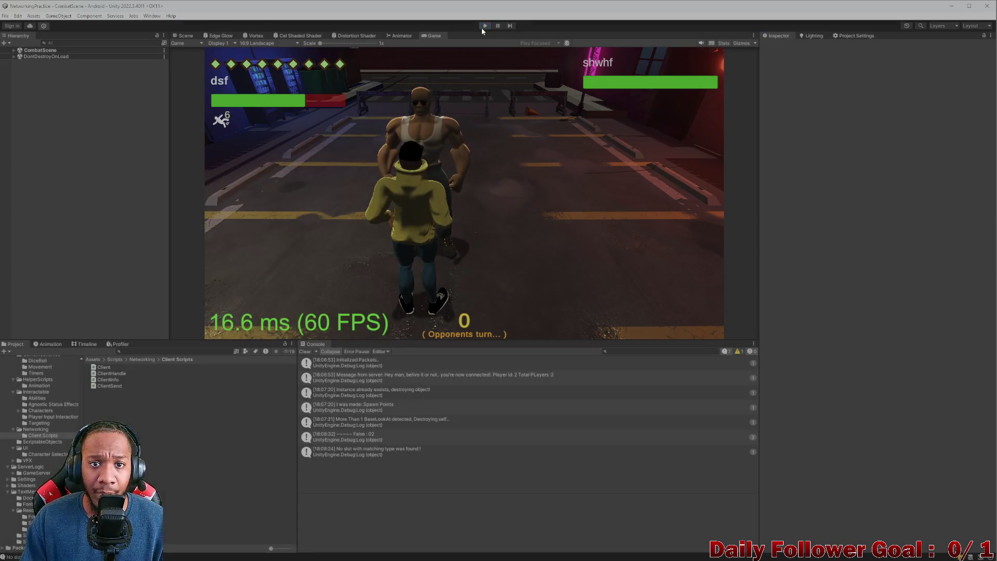
Step: Exit play mode and relaunch the game back to the lobby login screen
click(482, 26)
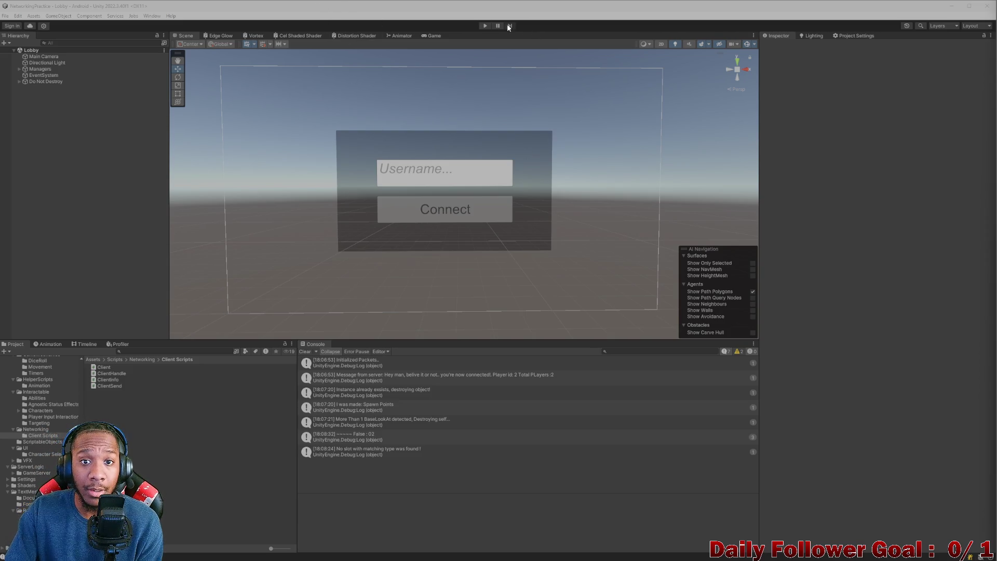
click(484, 25)
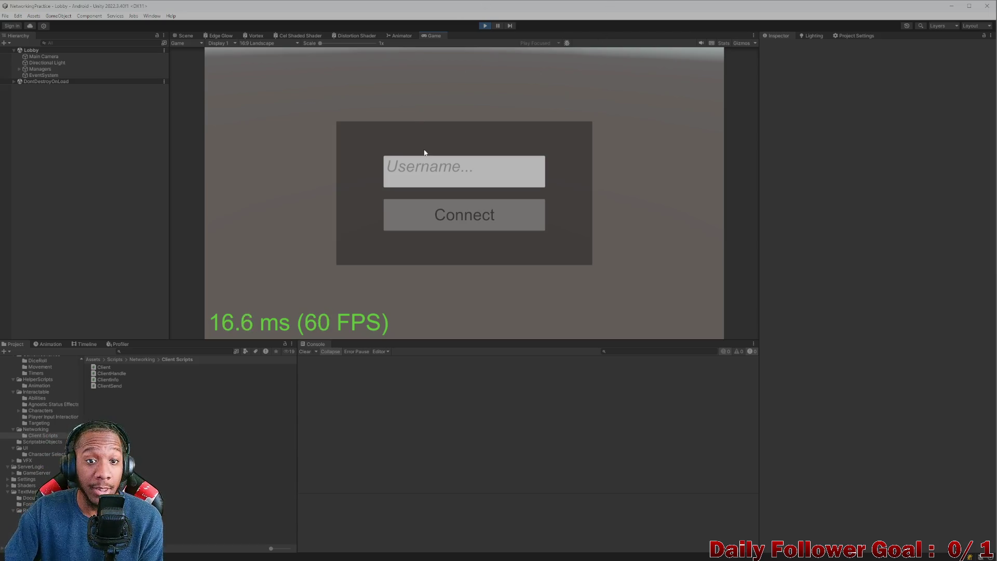
Step: Enter the username 'PCs' and connect, reaching Character Select in the 2-of-2 lobby
click(433, 166)
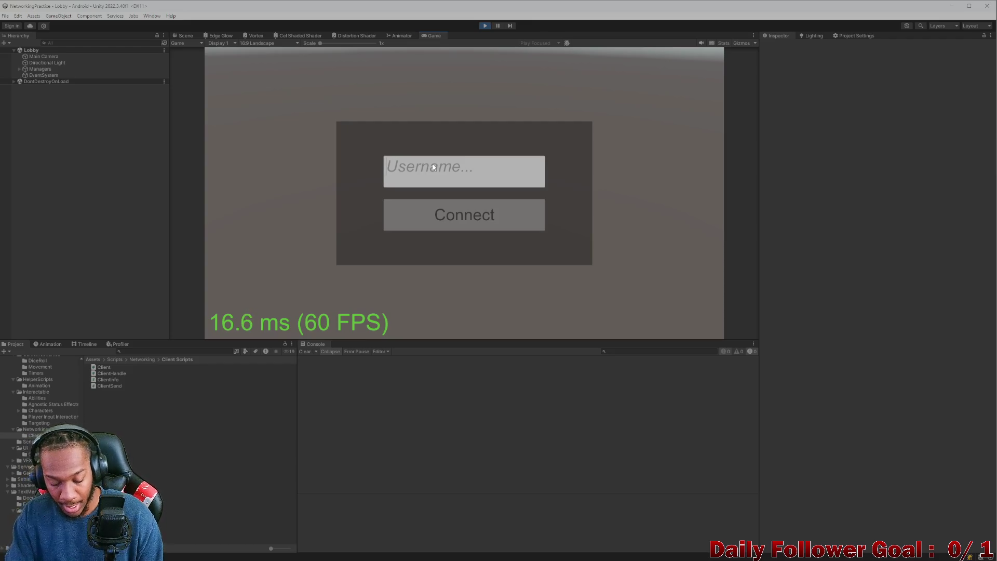
text(PC)
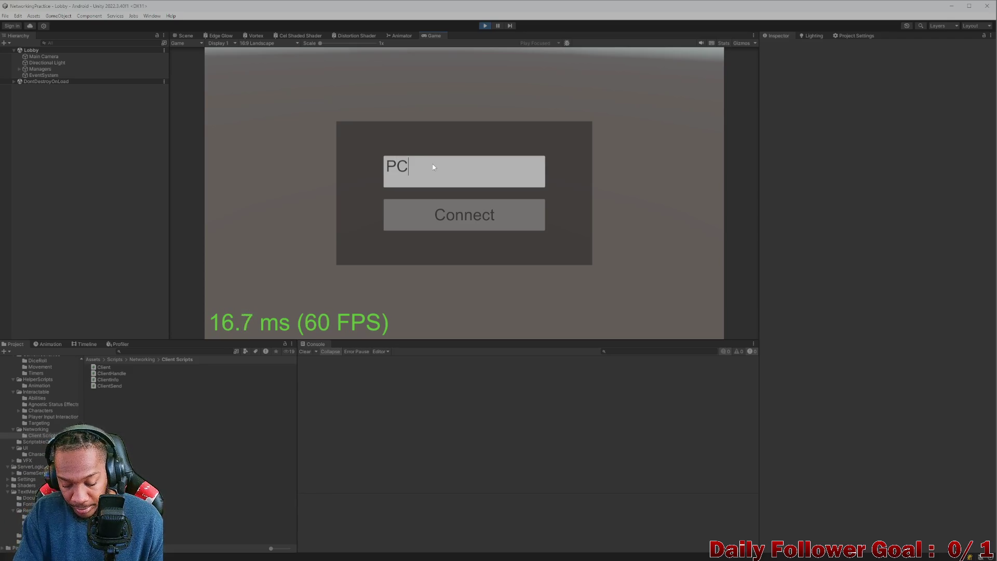
text(s)
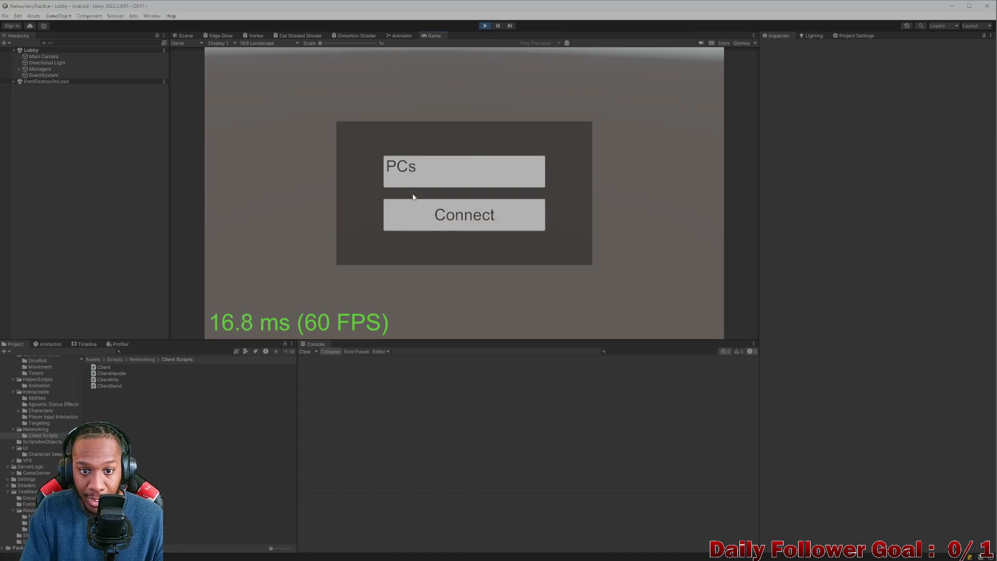
click(422, 213)
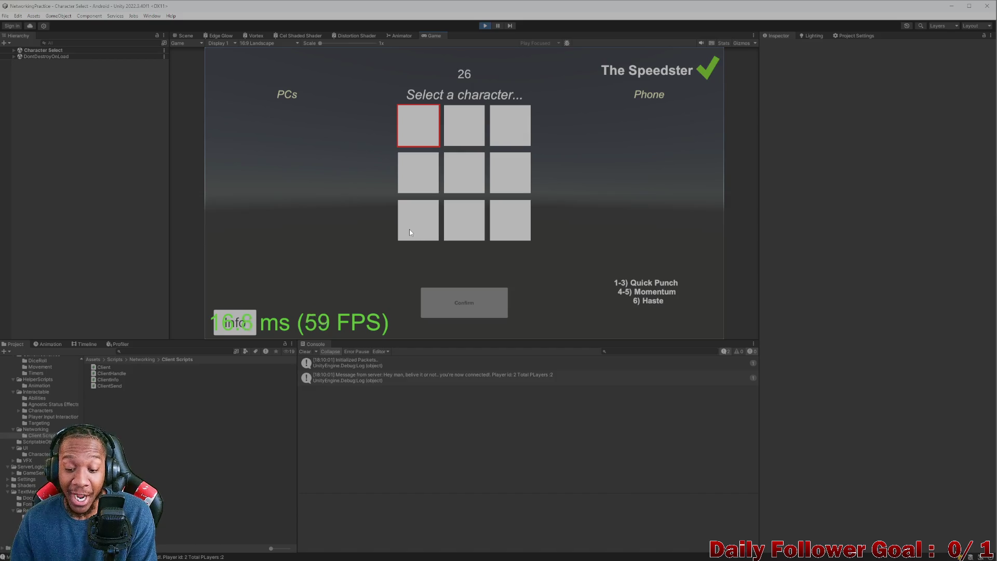
Step: Select The Brawn and confirm to load the combat arena against Phone
click(463, 127)
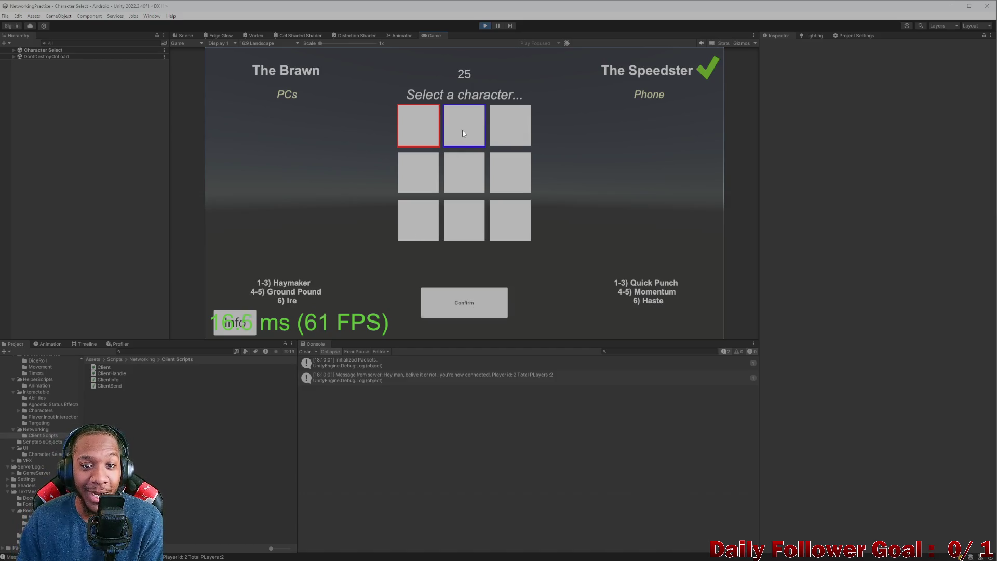
click(465, 305)
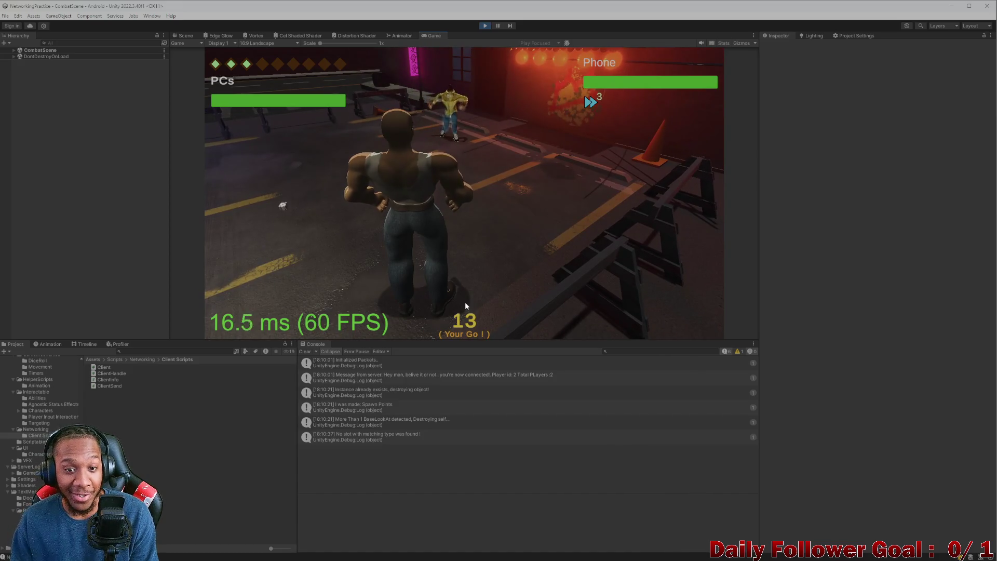
Step: Roll the die and look at The Brawn's Ire attack without using it
click(465, 302)
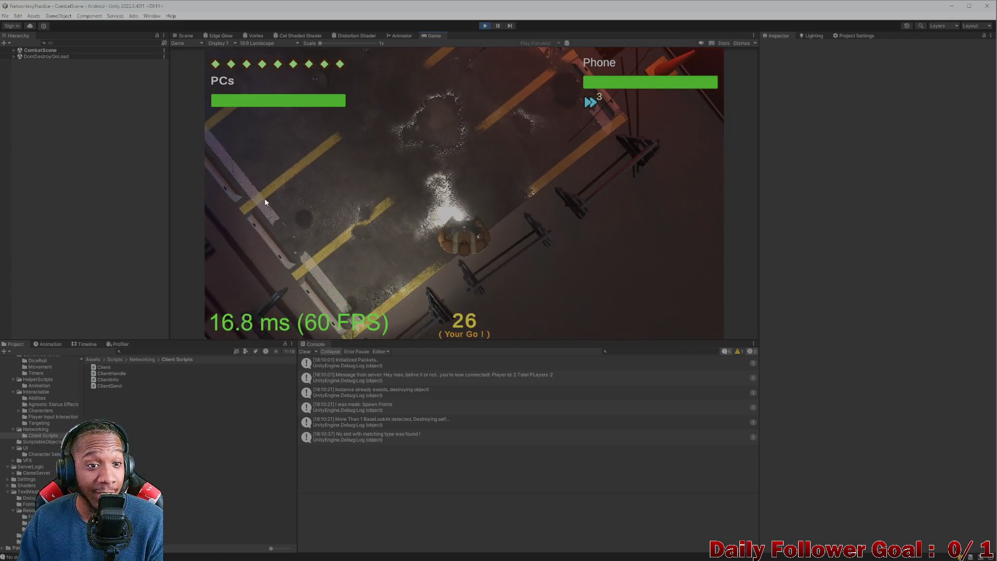
click(263, 287)
click(267, 248)
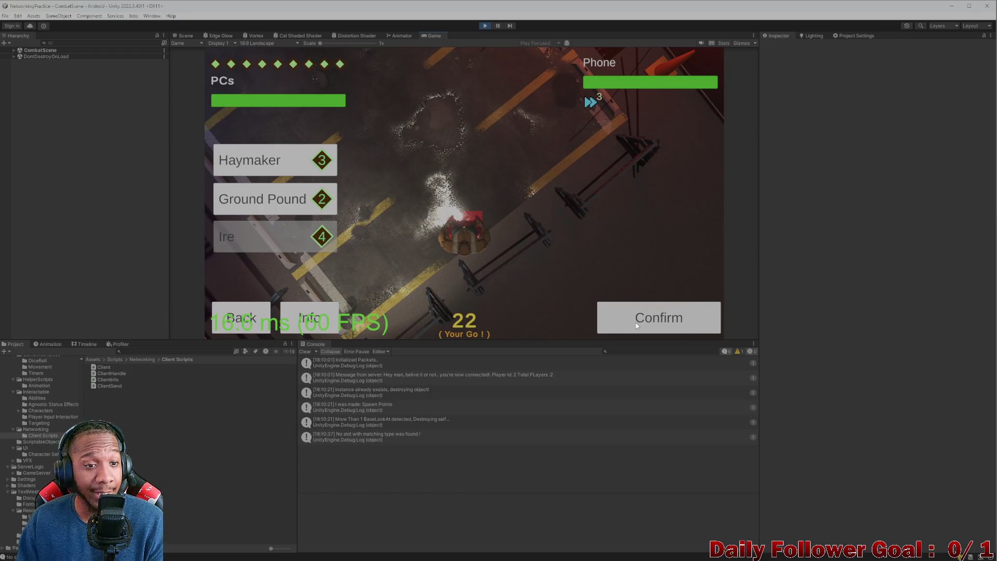
click(241, 318)
Step: Move The Brawn along the green path, end both turns, then switch to the ChatGPT browser window
click(310, 255)
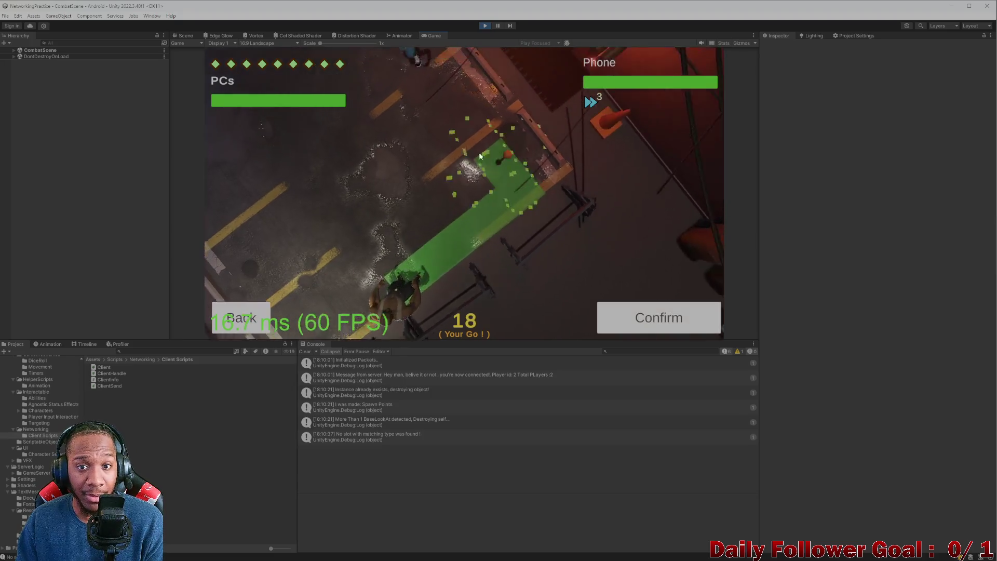
click(686, 329)
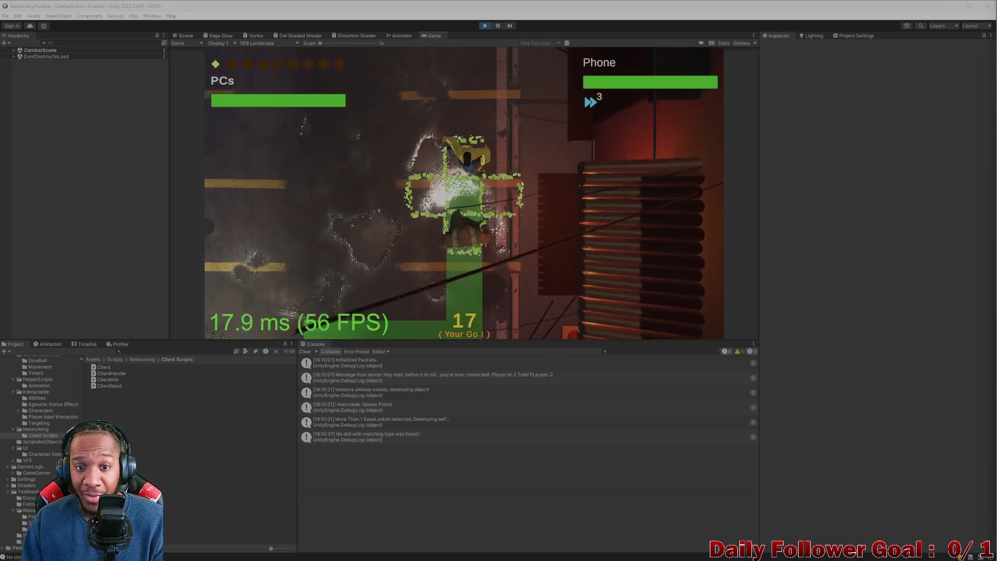
click(294, 317)
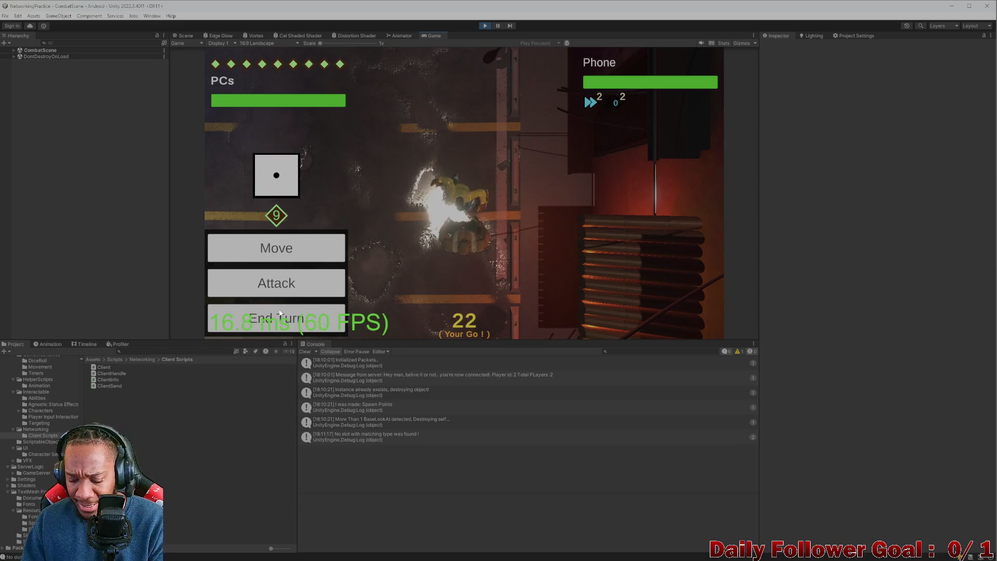
click(279, 318)
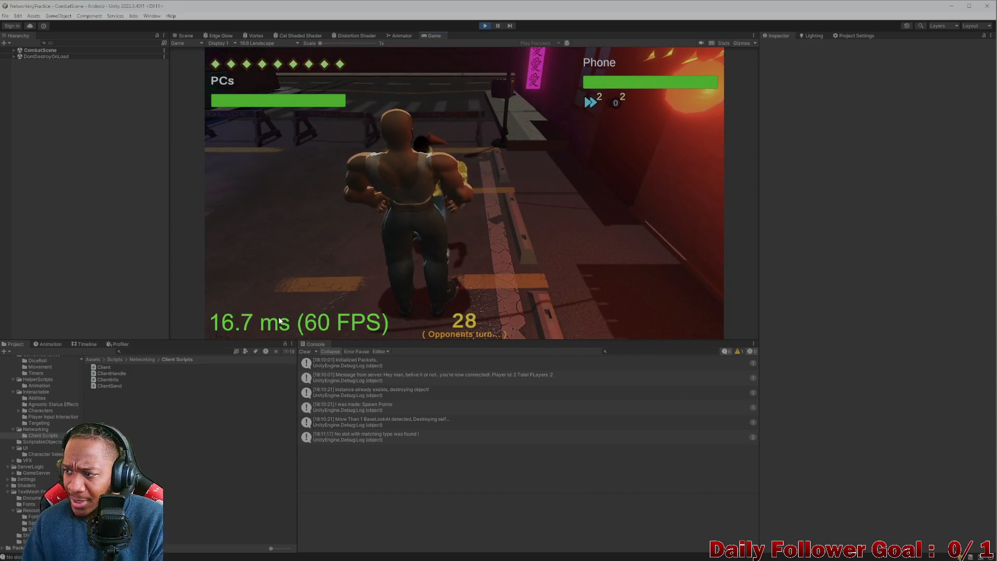
key(alt+Tab)
Step: Explain that the phone wasn't on the Wi-Fi and that building with the PC address worked
text(ans)
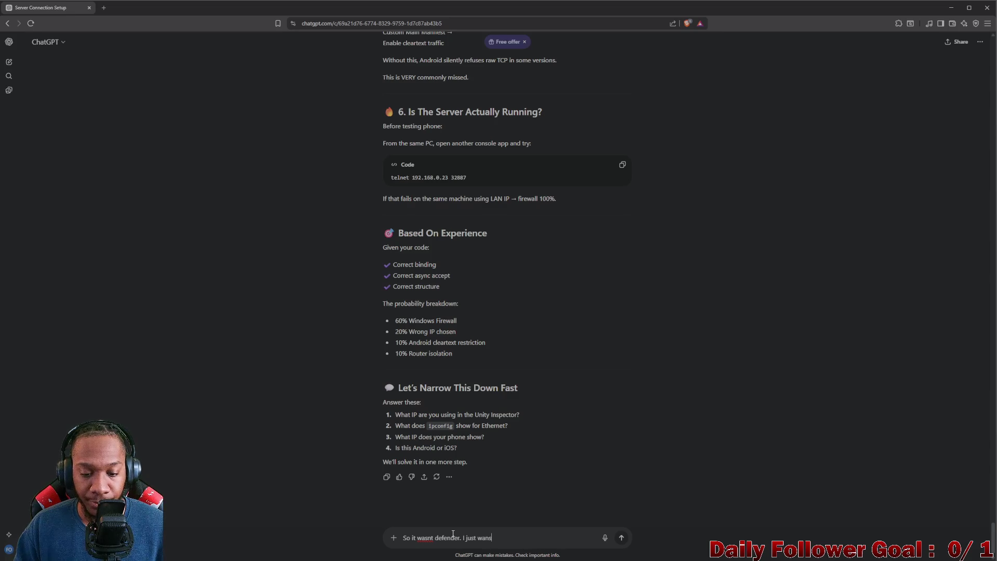
text(ans)
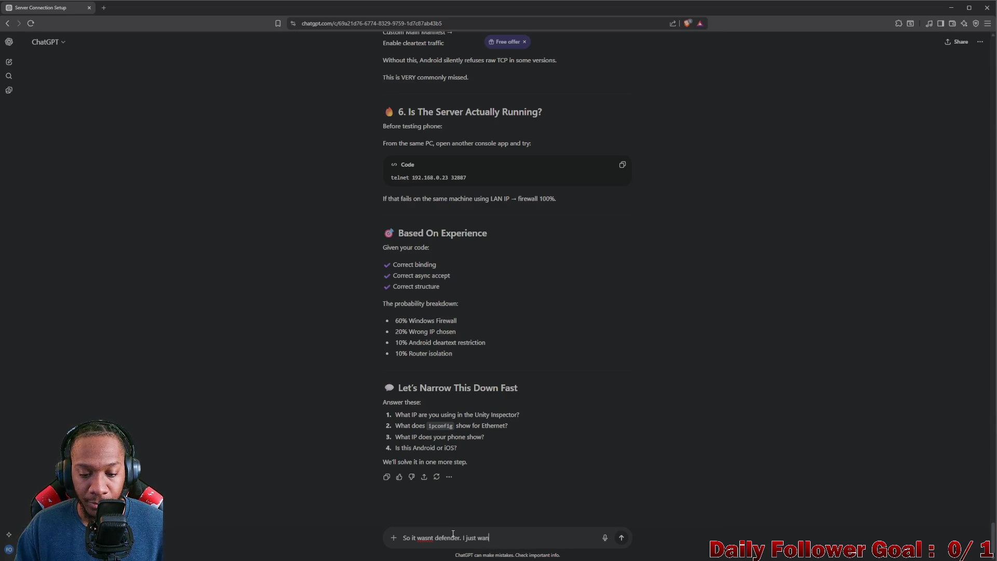
key(BackSpace)
text(snt connec)
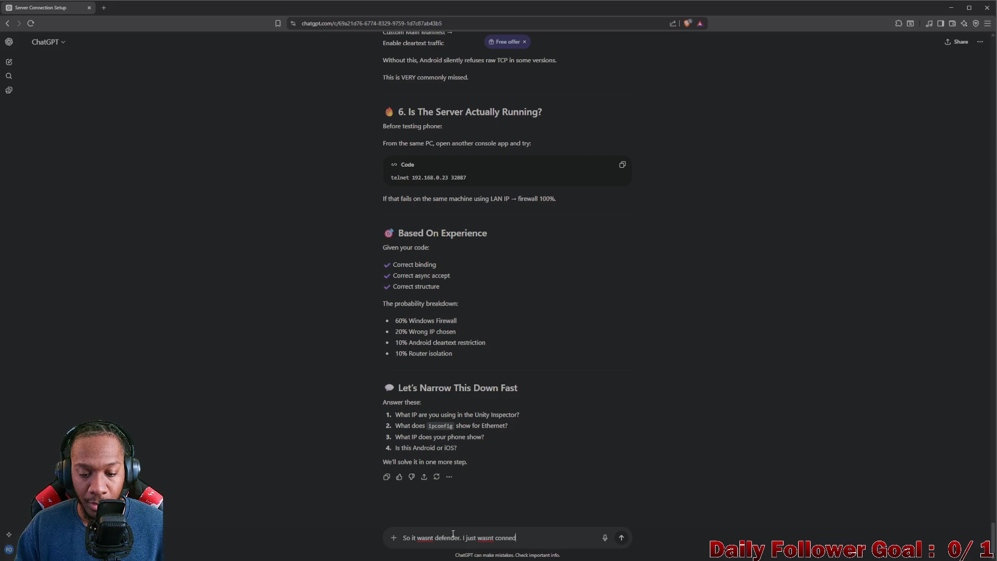
key(BackSpace)
key(BackSpace)
text(ted to the wid)
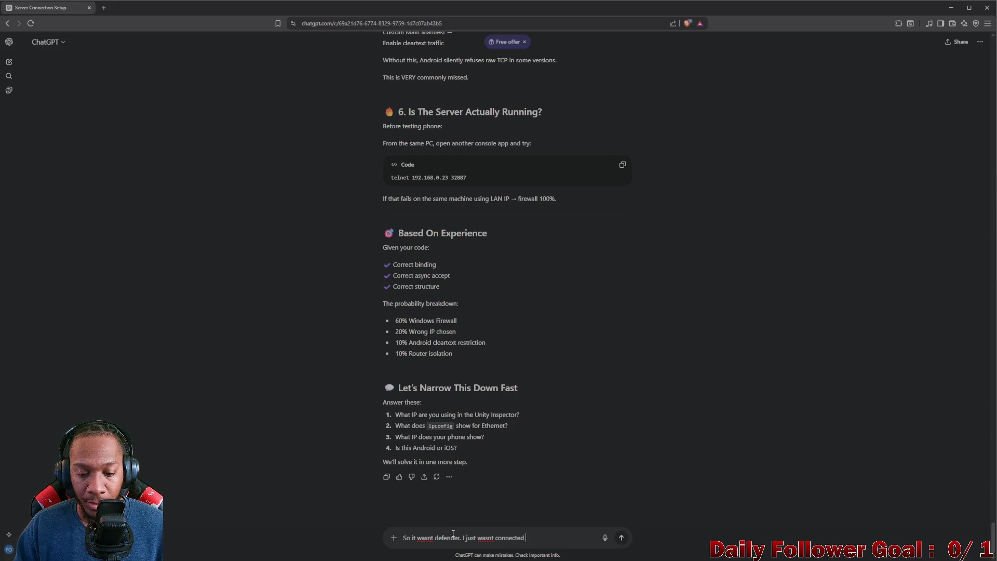
key(BackSpace)
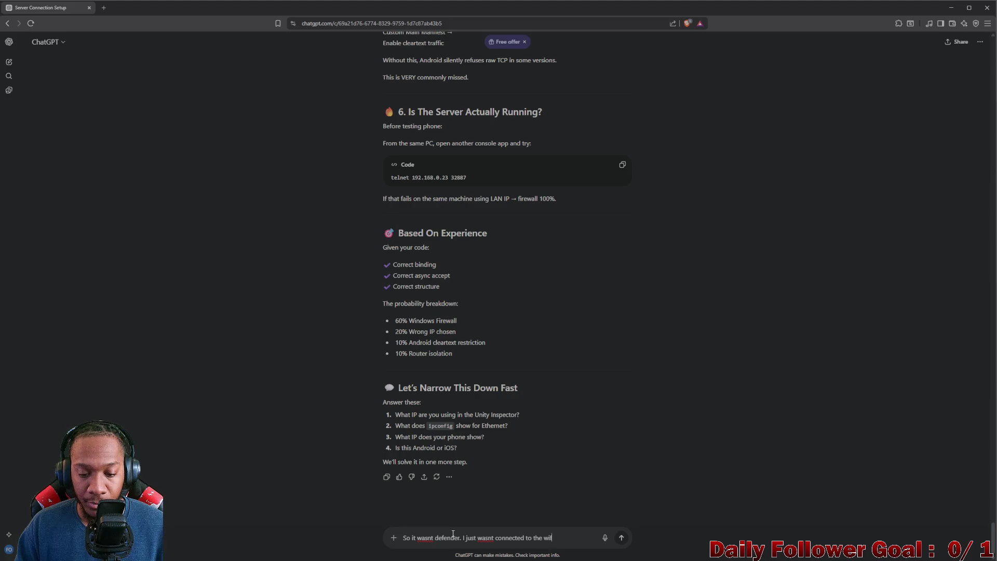
text(i on)
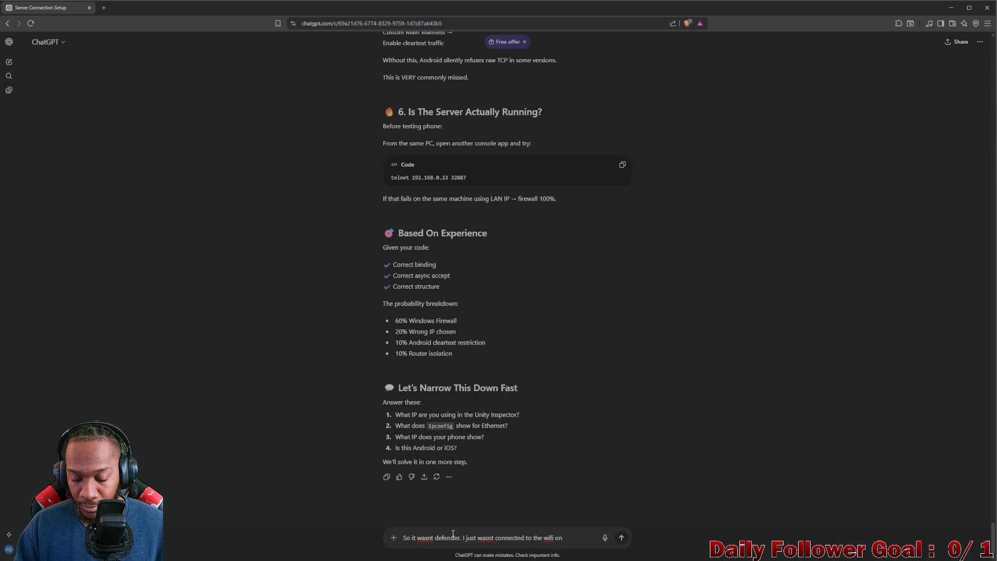
text( my phone,)
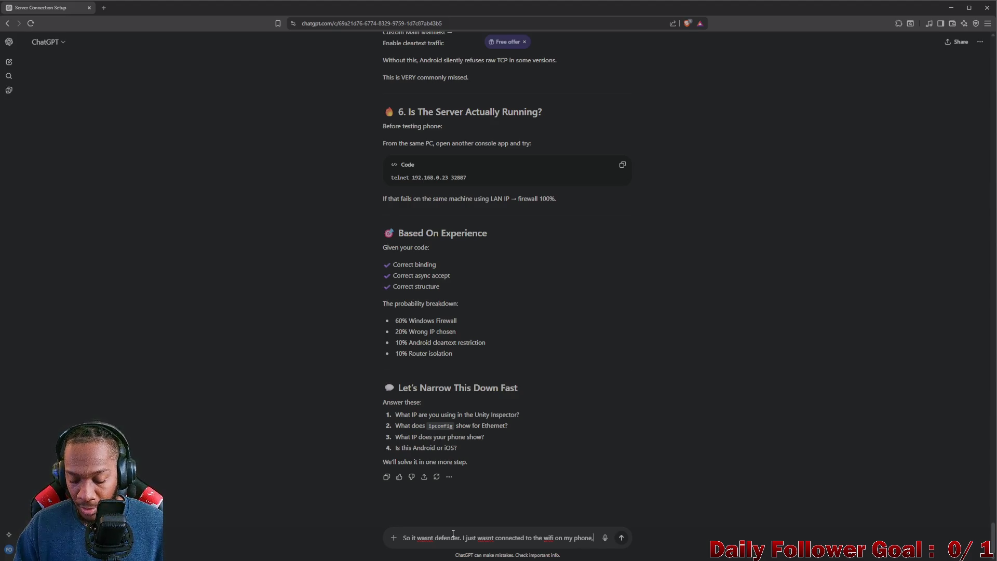
text( my mi)
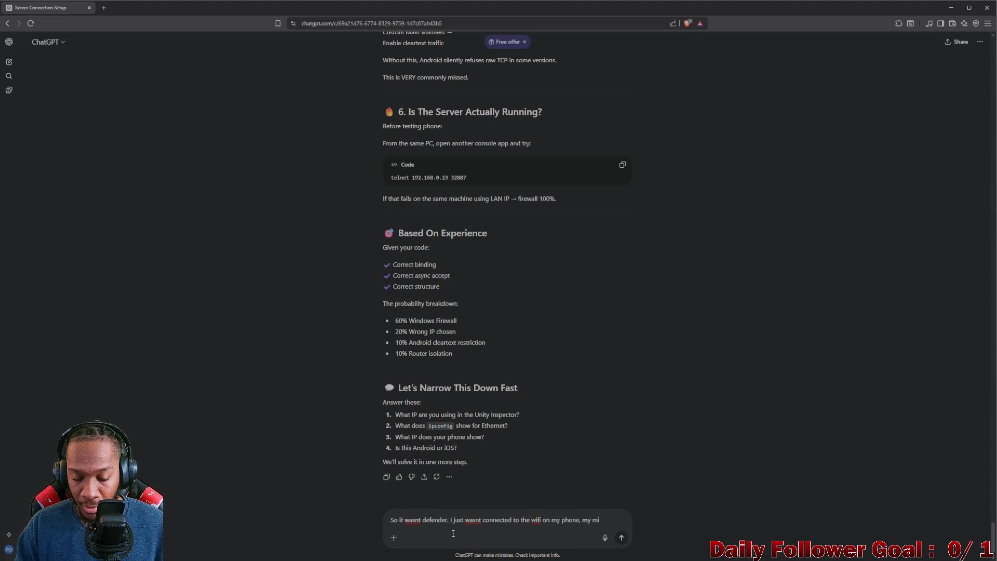
text(st)
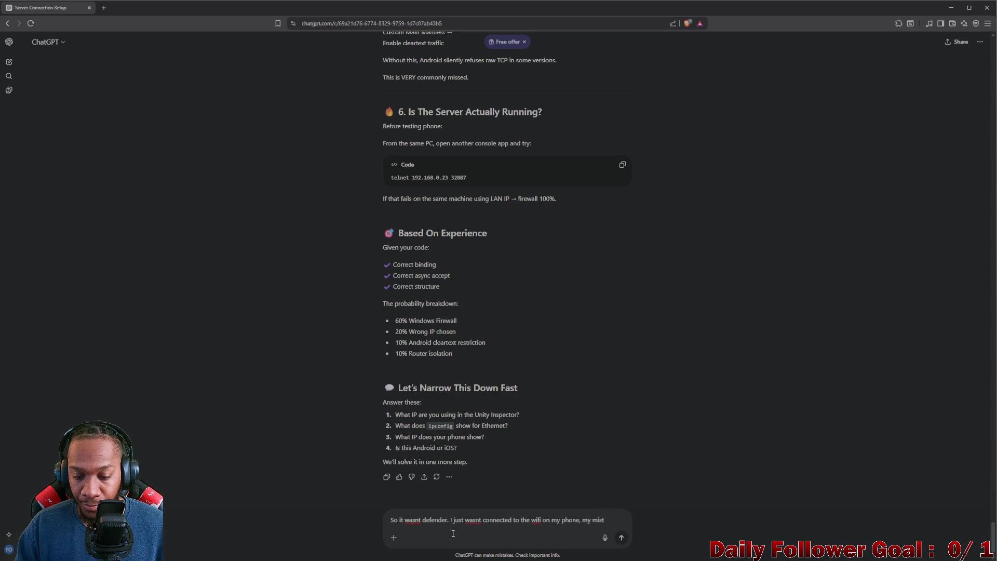
text(kaake. )
text(Buiolding i)
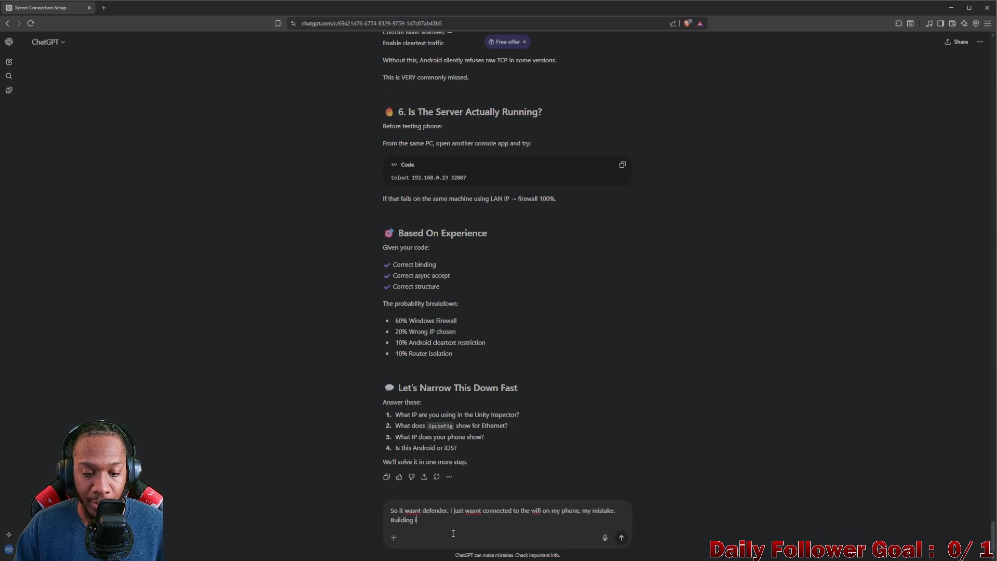
key(BackSpace)
text(with the)
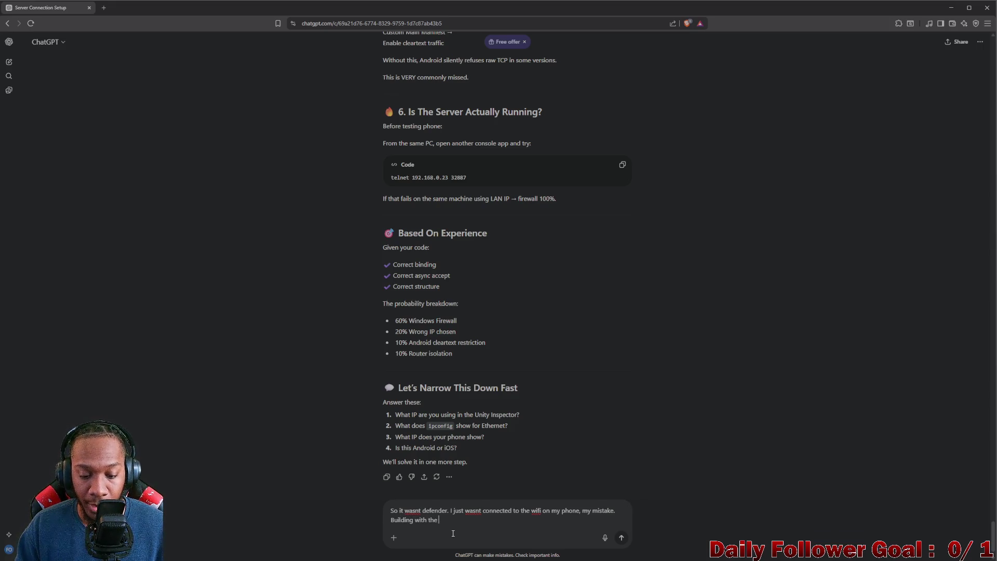
text(m)
text(PCs)
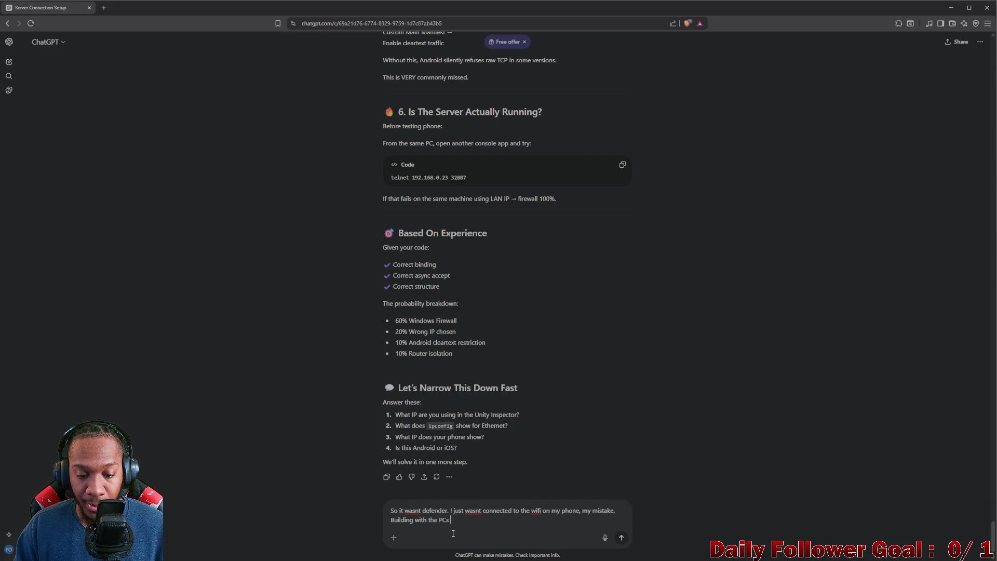
text(, and)
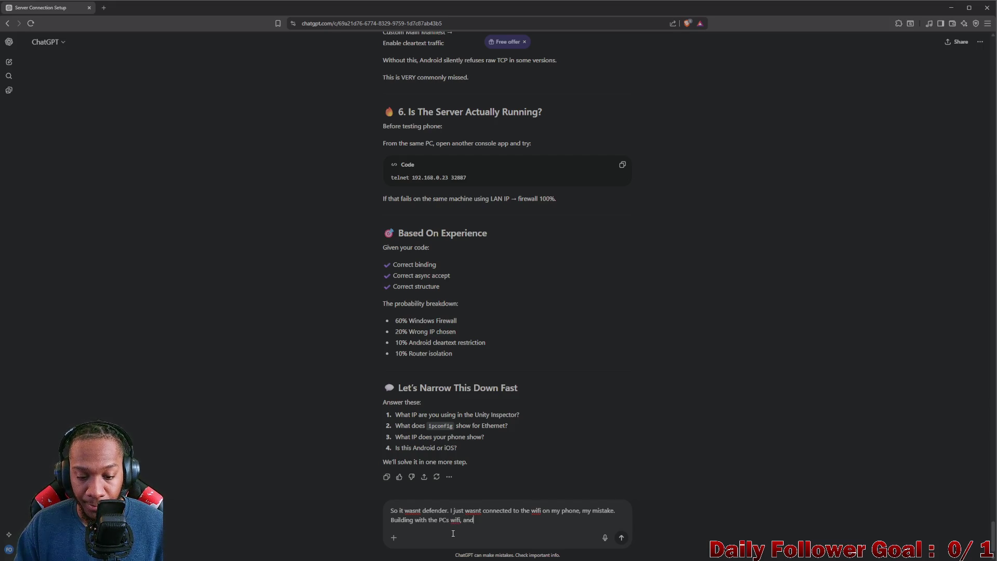
key(BackSpace)
key(BackSpace)
key(BackSpace)
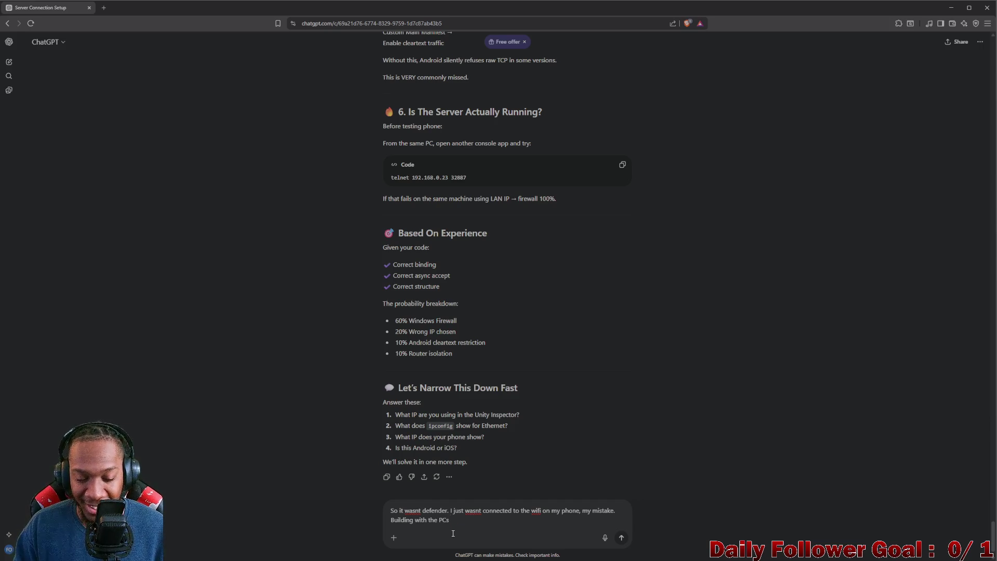
text(ip address and)
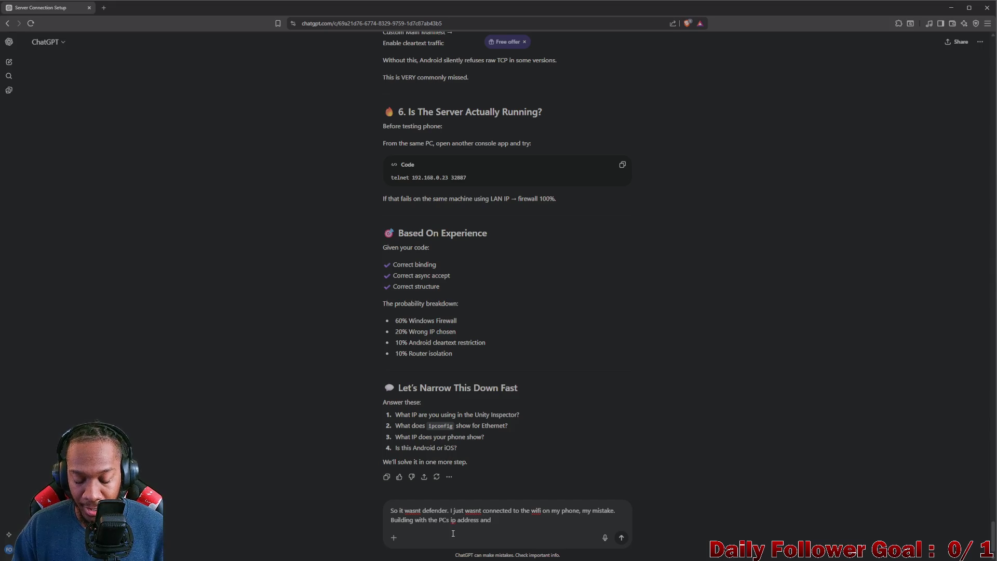
text( connect)
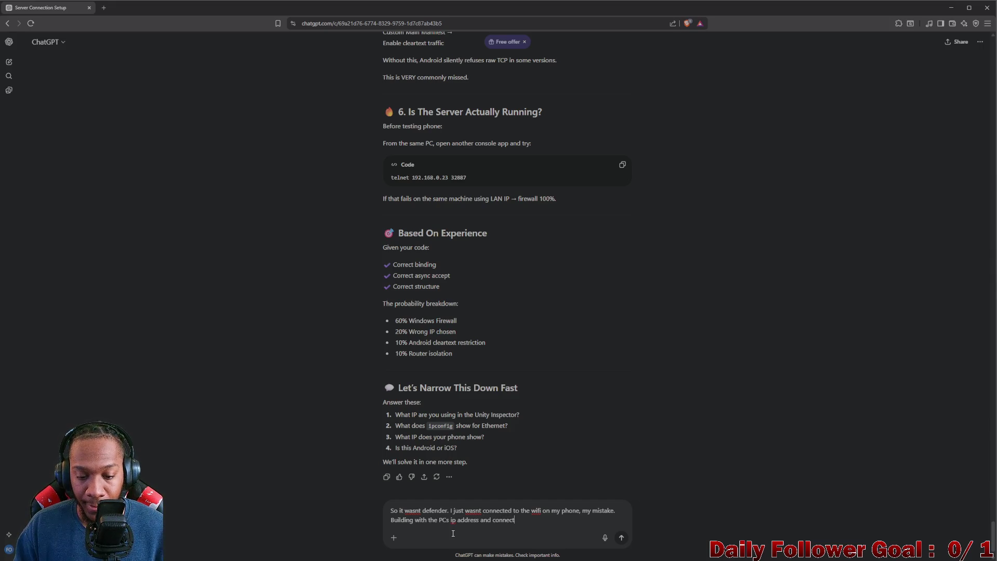
text(ing myu)
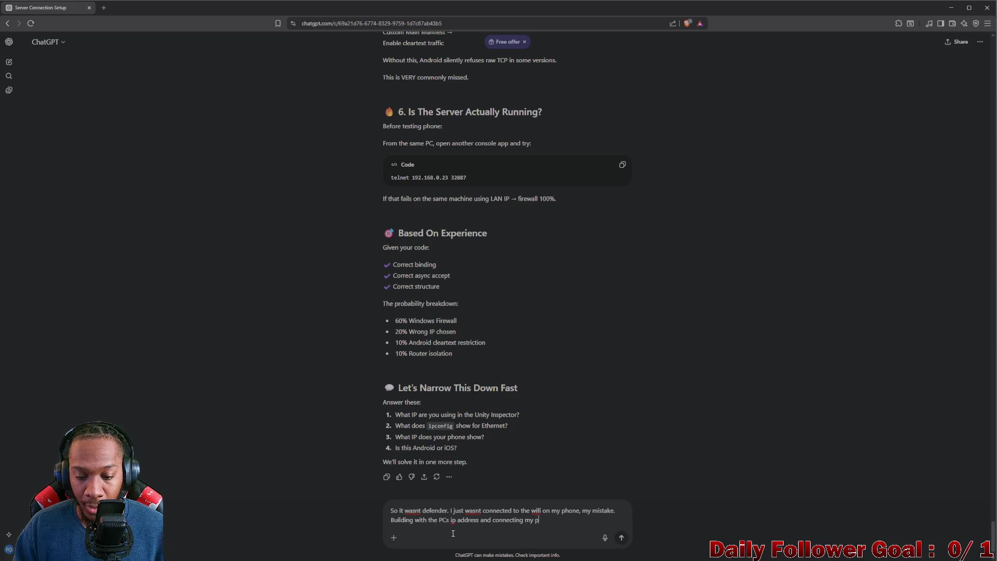
text(gon)
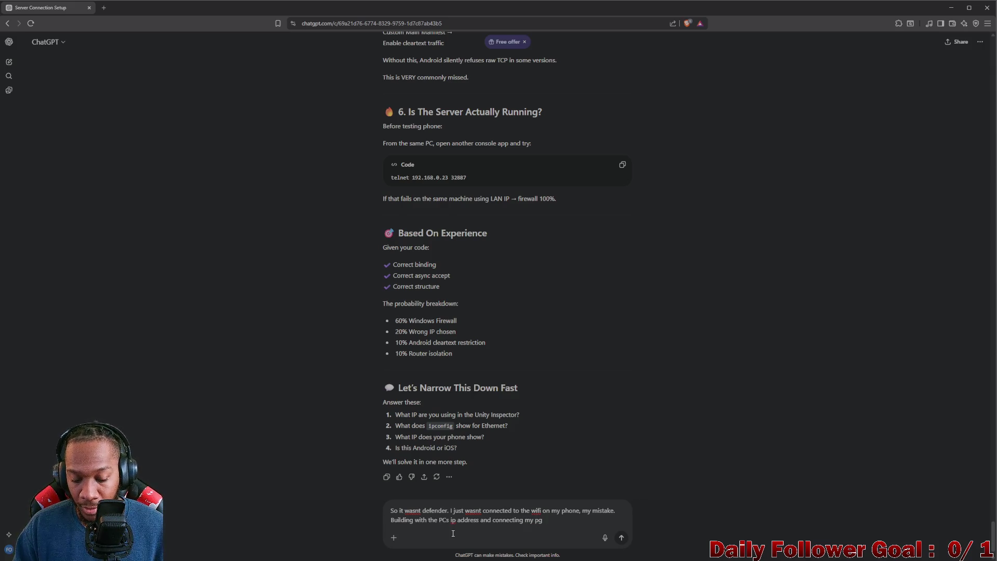
key(BackSpace)
text(hone to )
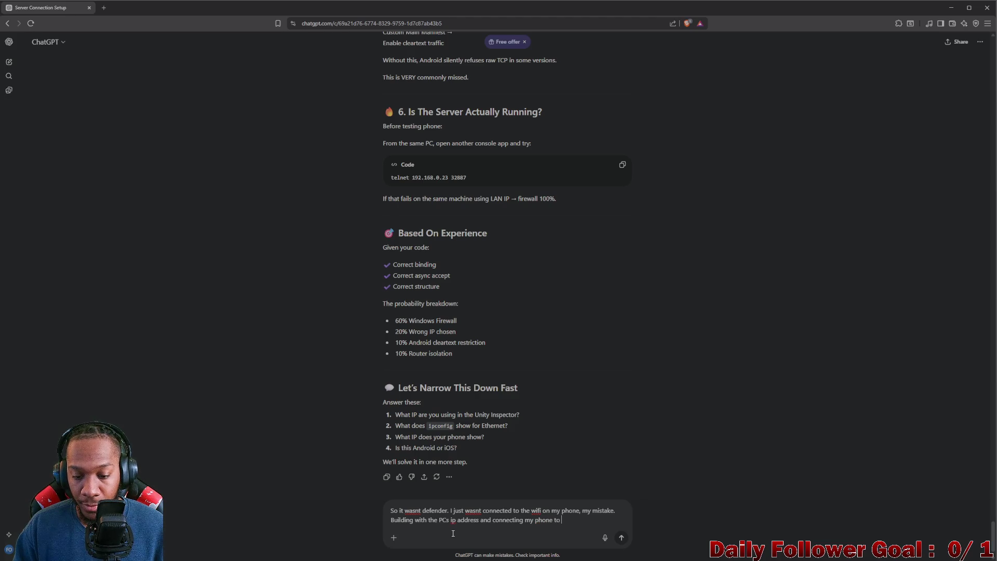
text(the wi)
text(df)
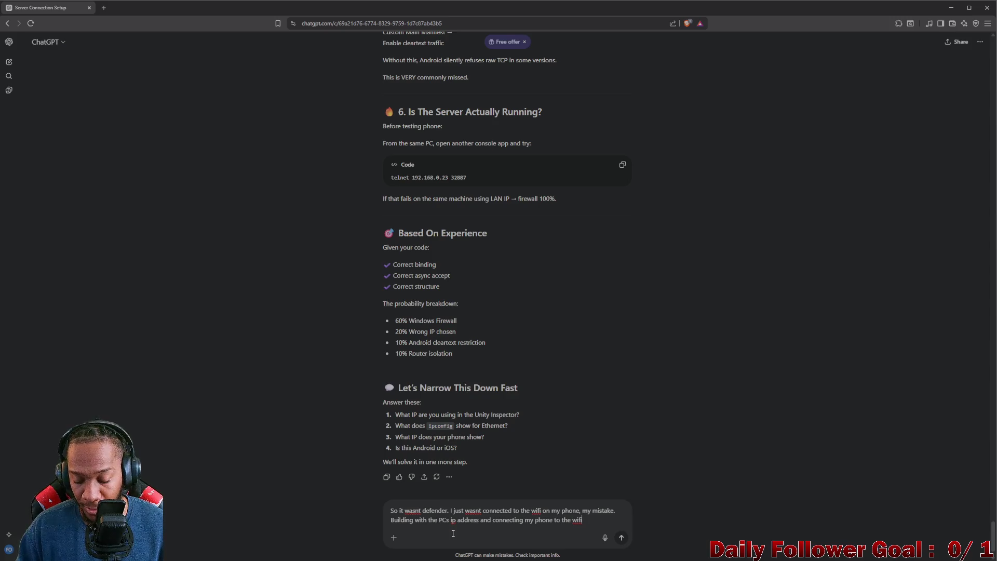
Step: Ask how to let anyone connect to the server without being on the same network
text(, I was able to connect to the s)
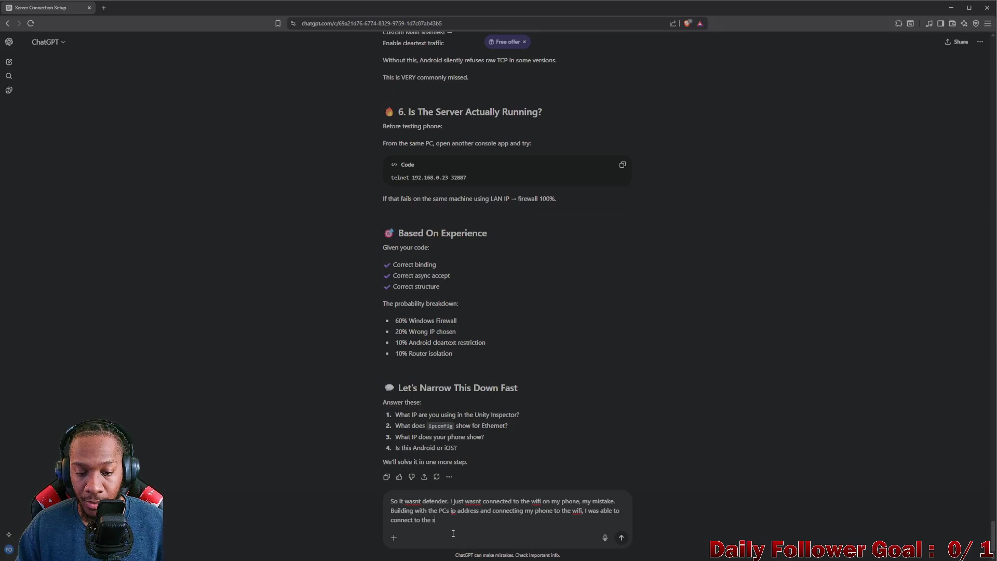
text(erver.)
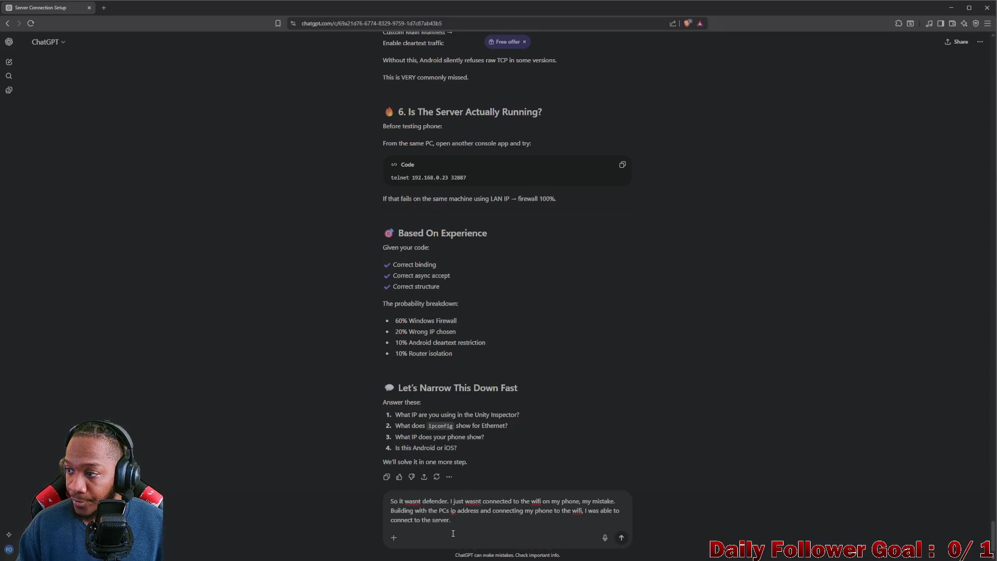
text( My que)
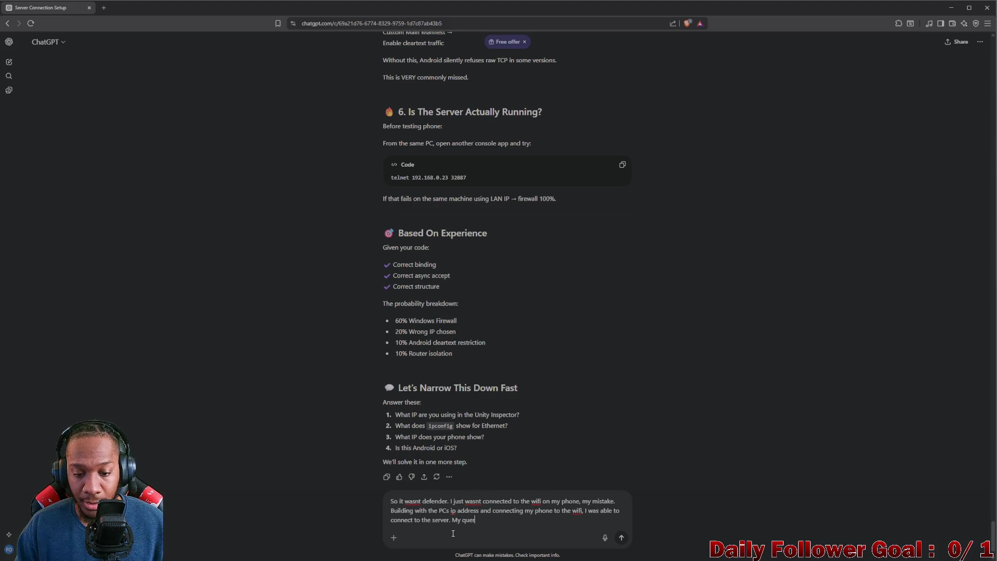
text(stion )
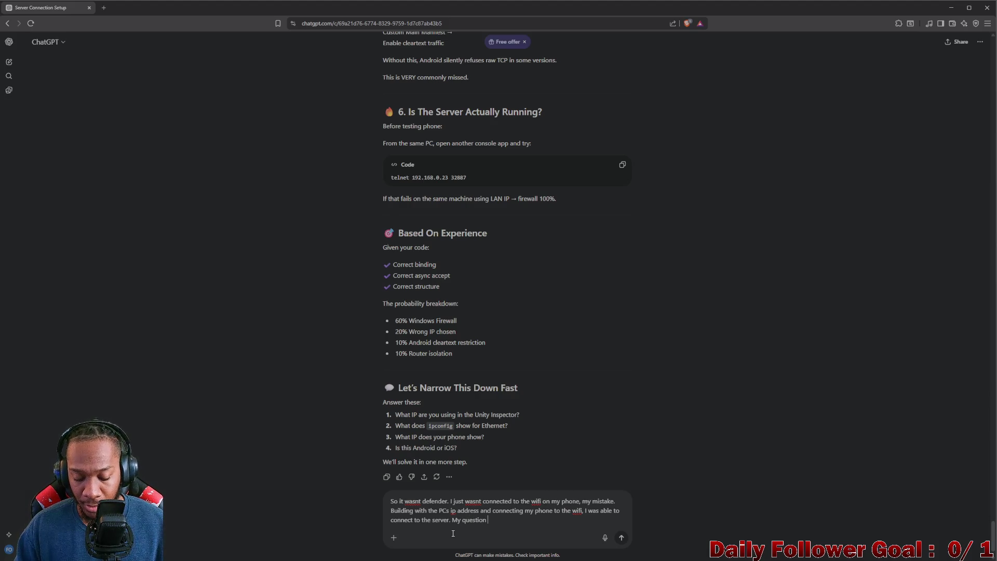
text(now is how)
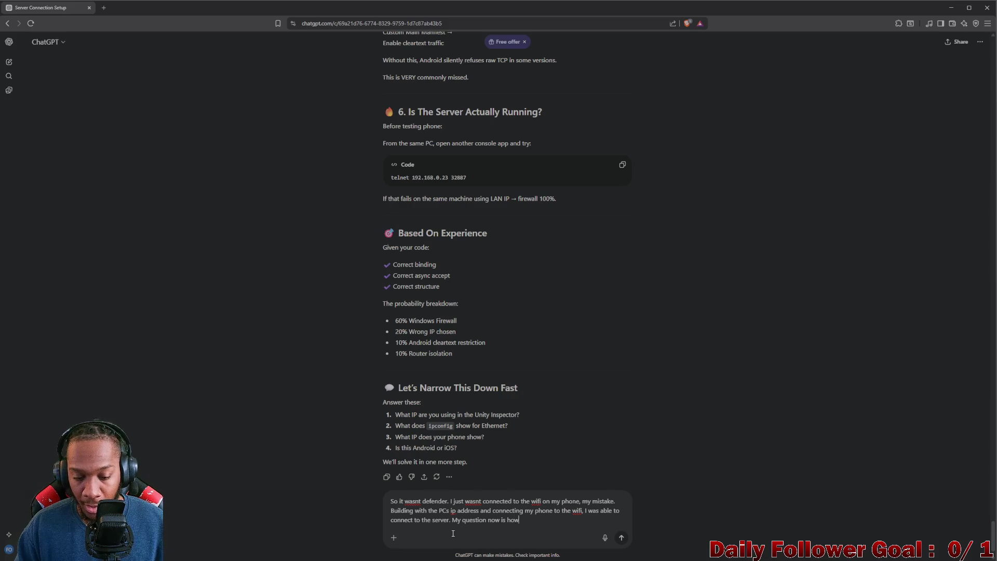
text( do I)
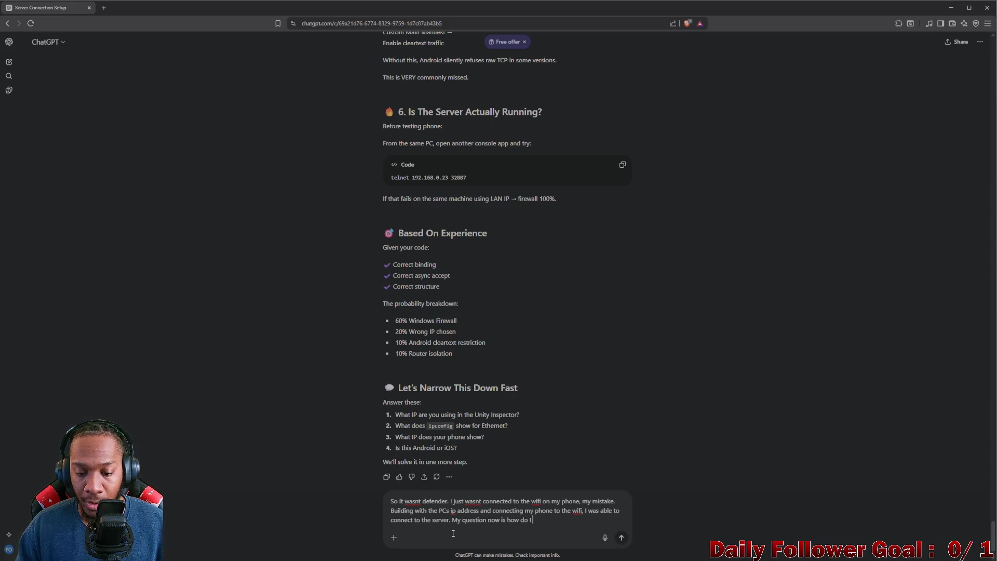
text( safely)
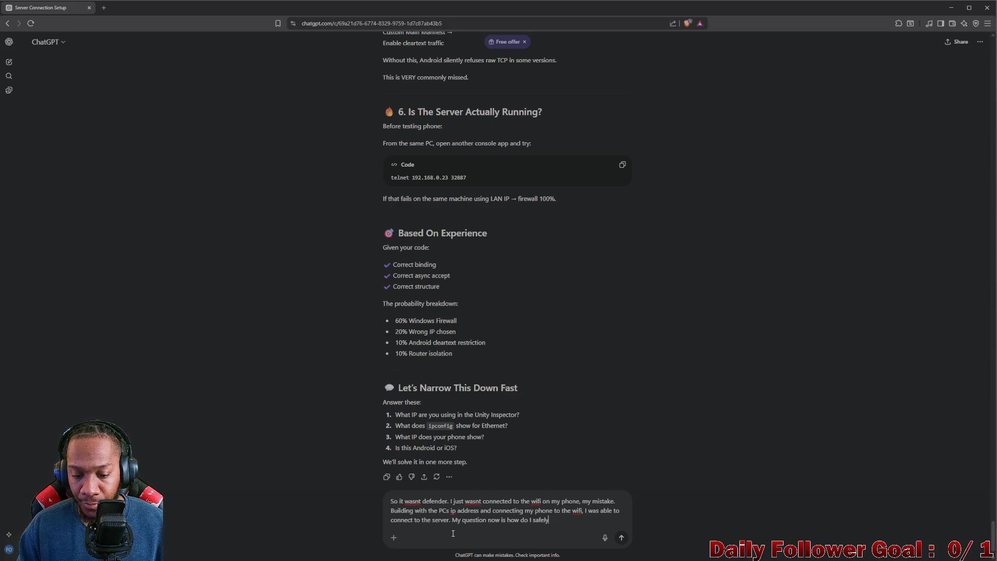
text( let anyone co)
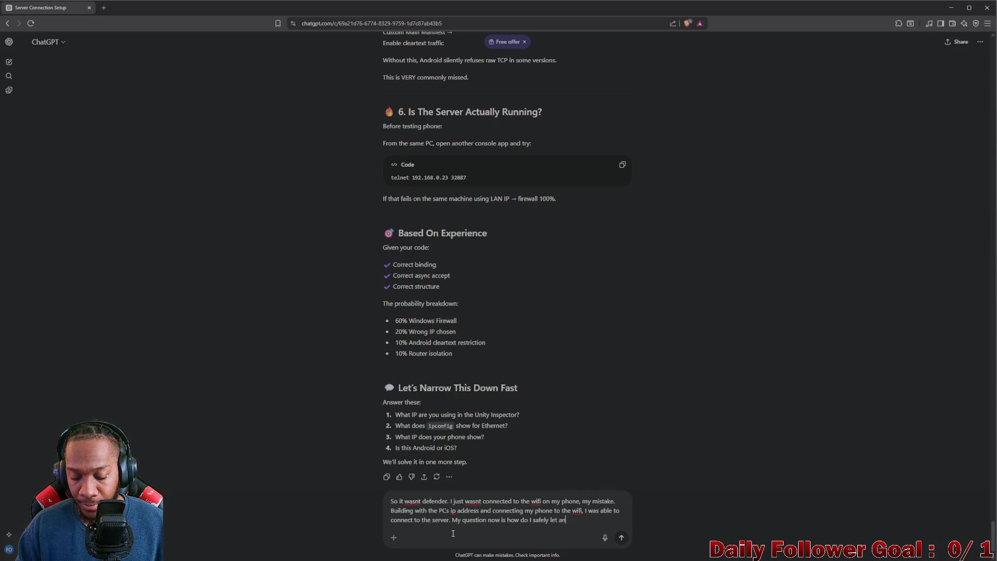
text(nnect)
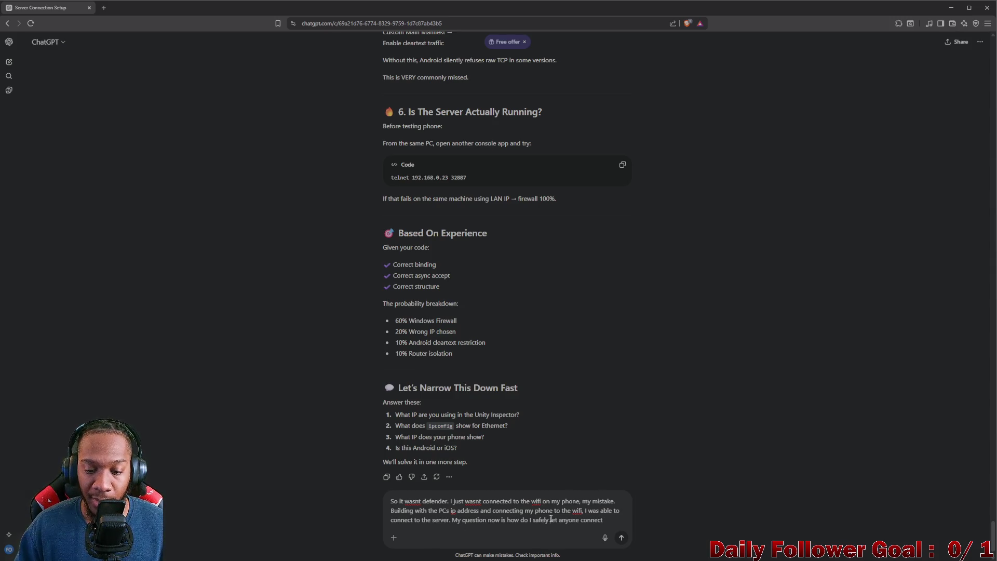
drag(552, 520, 533, 520)
key(BackSpace)
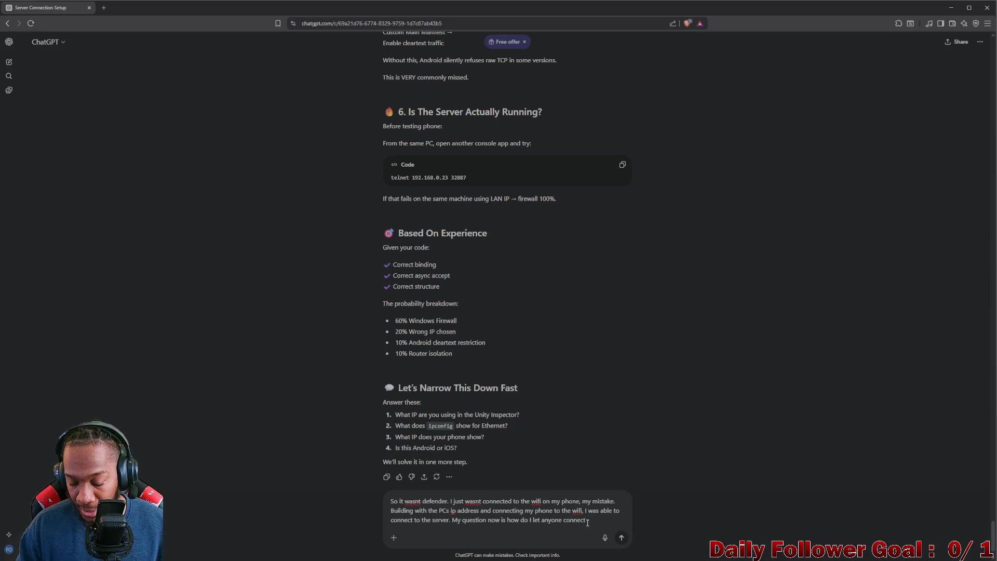
text( to the se)
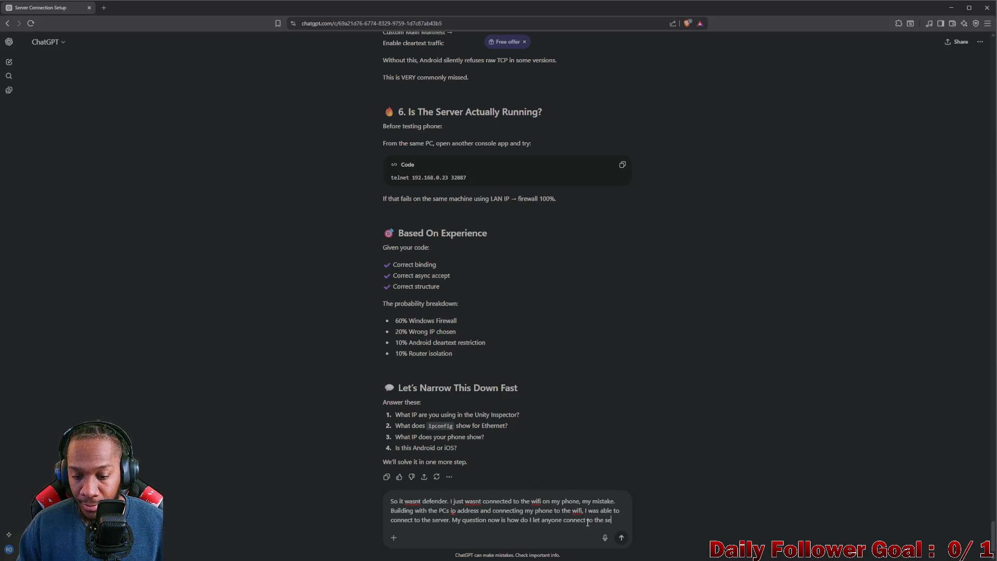
text(rver)
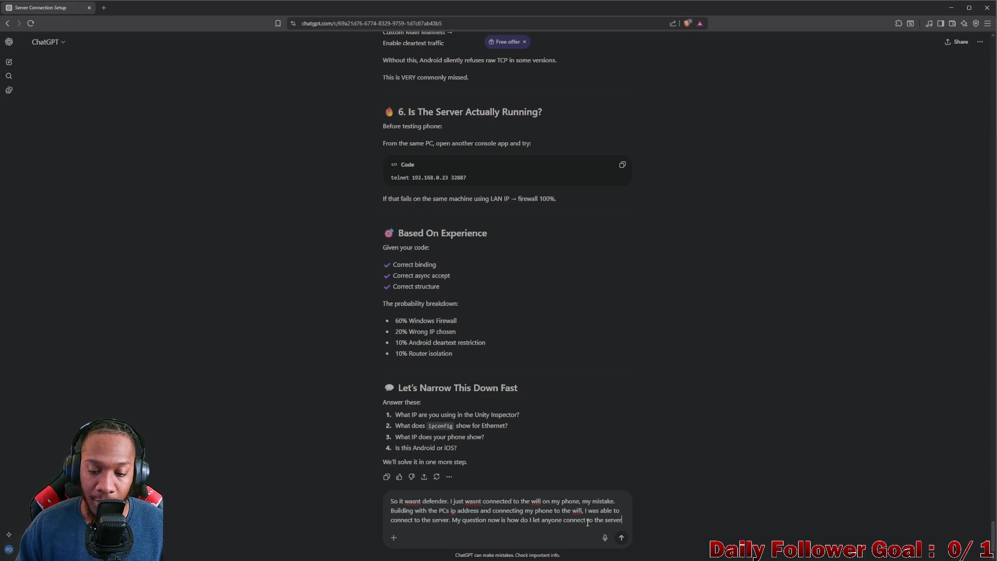
text(. How)
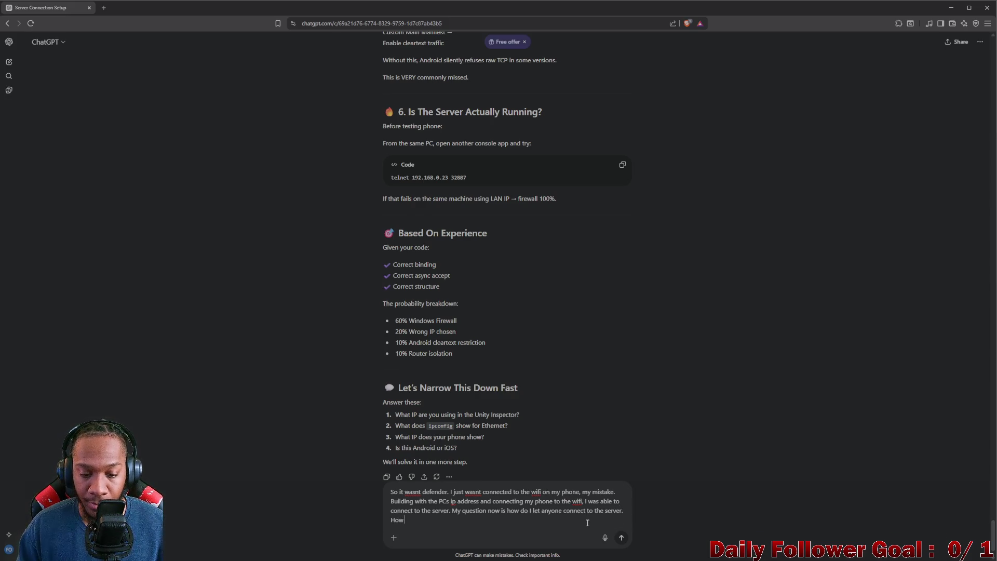
text(would I)
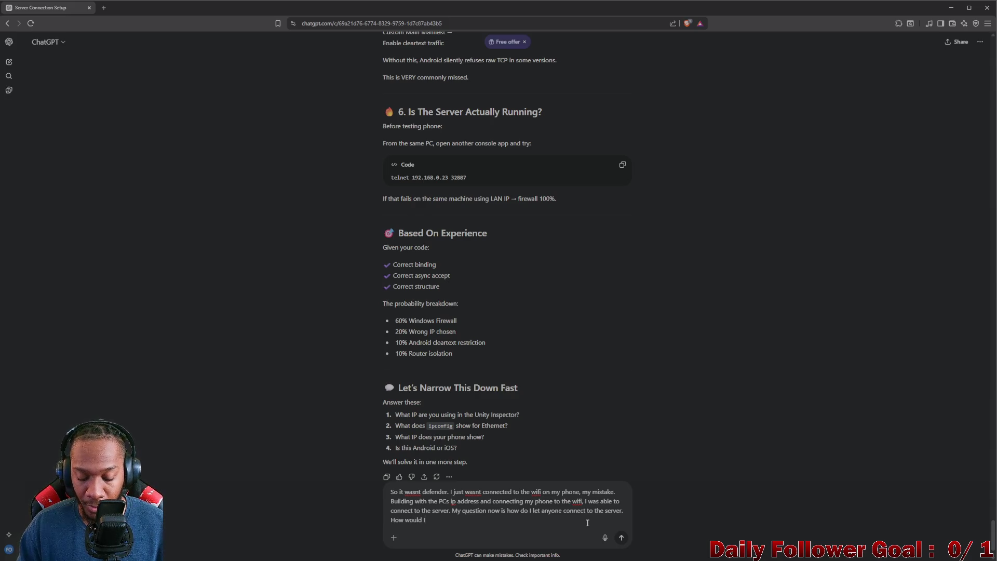
text( go abour )
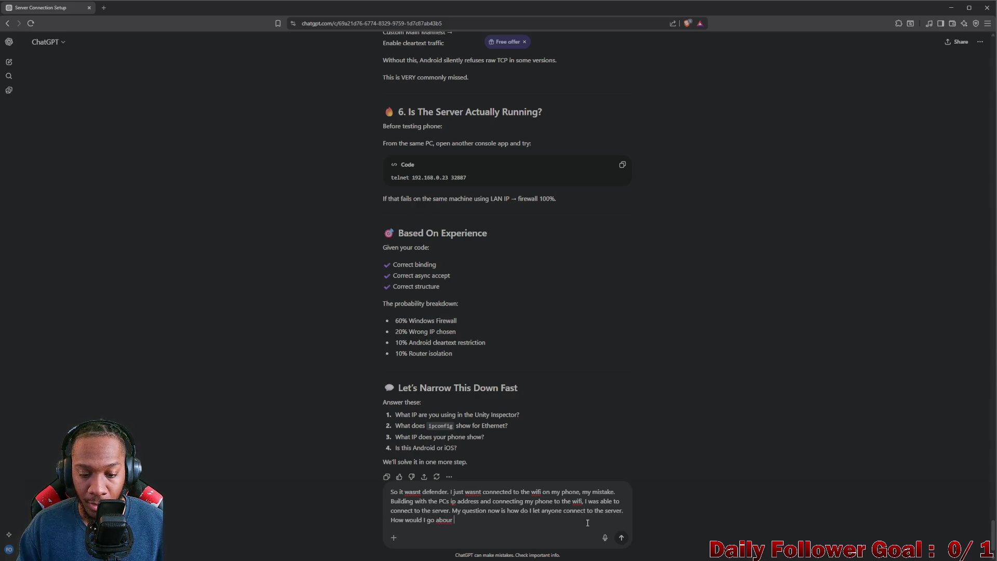
key(BackSpace)
key(BackSpace)
text(t allowing m)
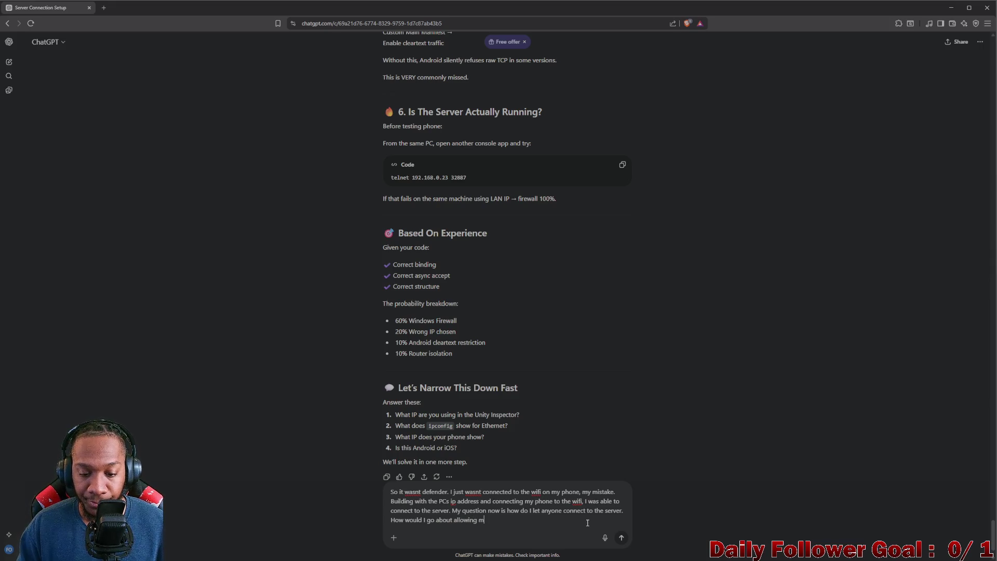
text(y pho)
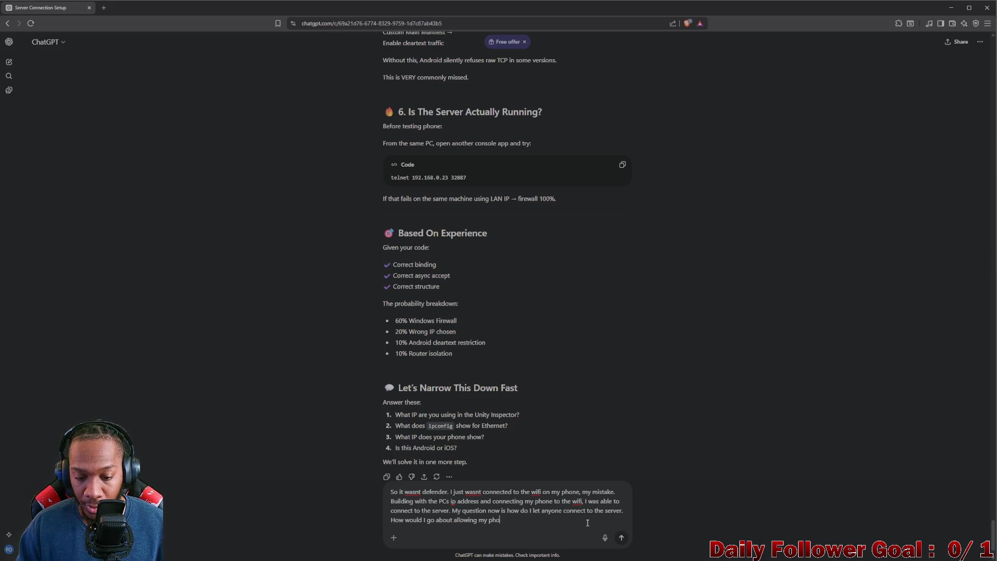
text(ne to connect to th)
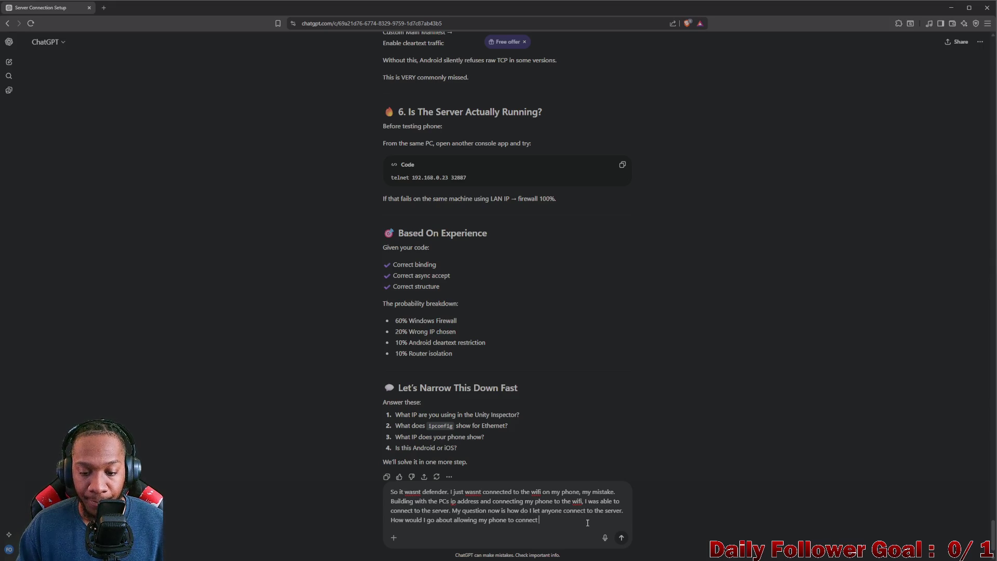
text(e server)
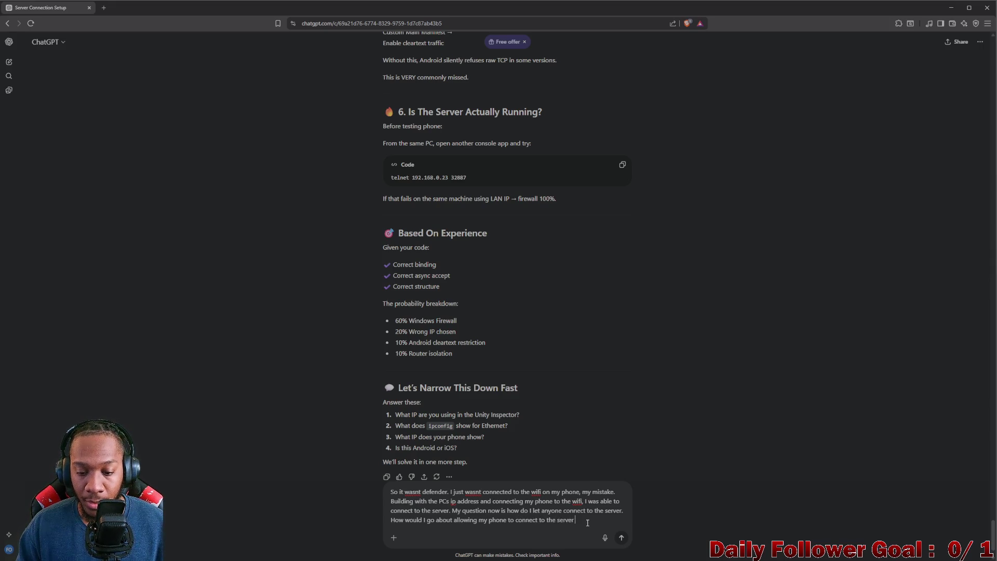
text( withbeing on the s)
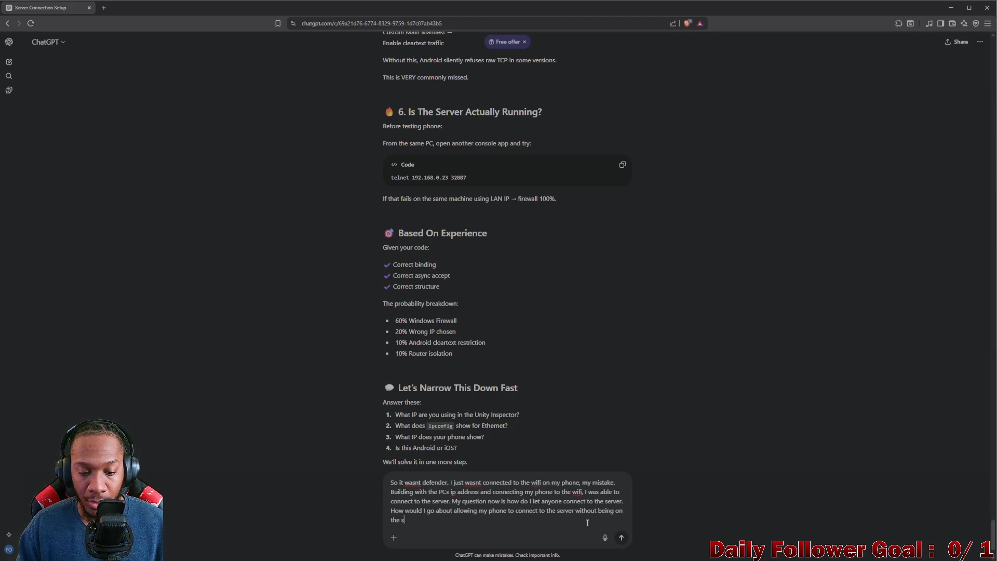
key(BackSpace)
Step: Send the question and read the reply's public-IP step, highlighting the example address
text(we)
key(Return)
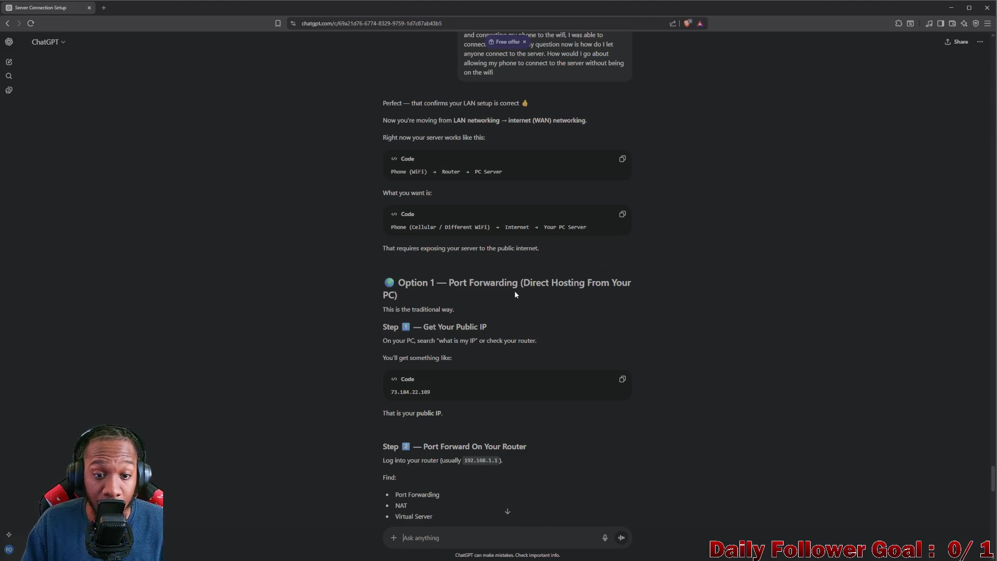
scroll(446, 326, down, 2)
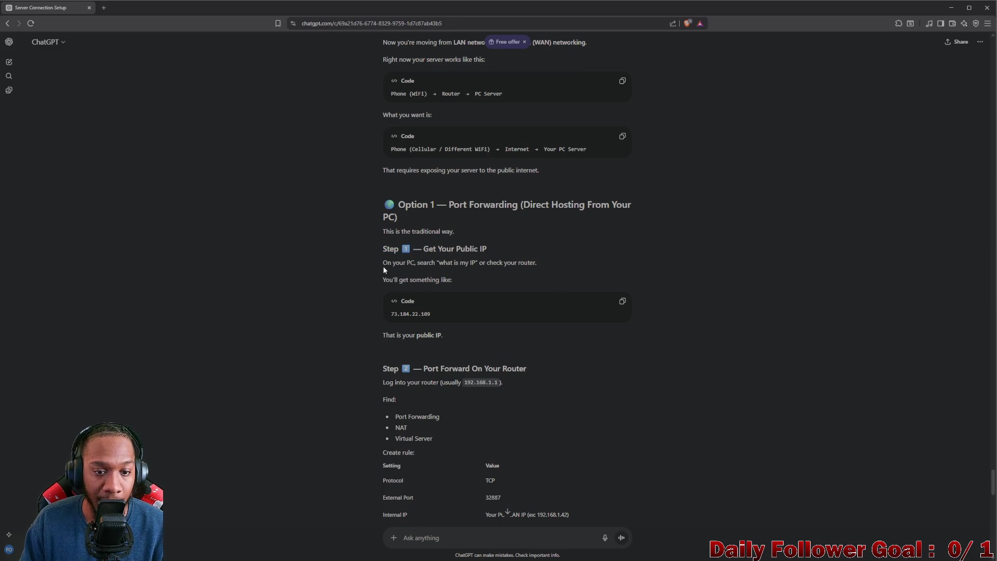
drag(383, 263, 541, 265)
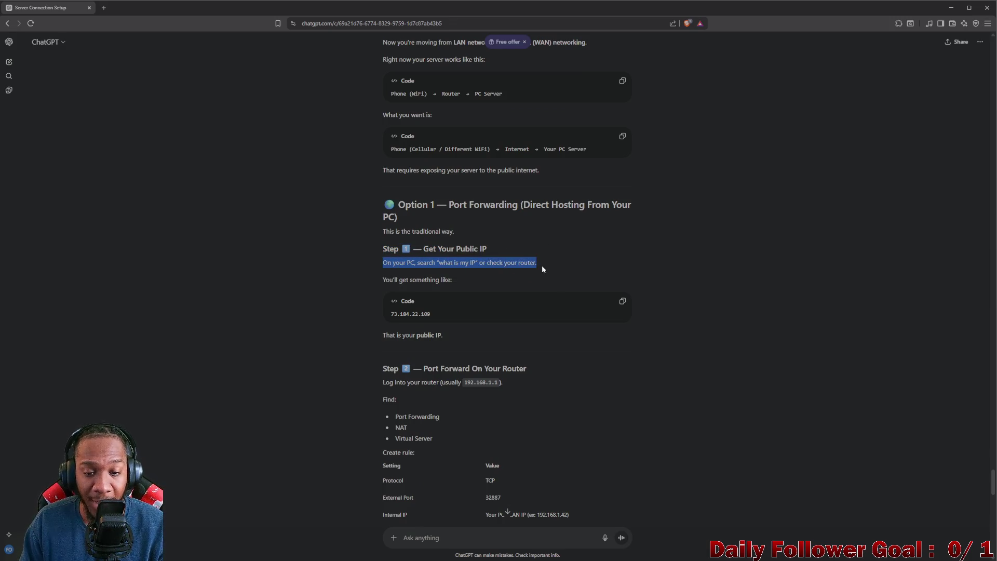
click(453, 280)
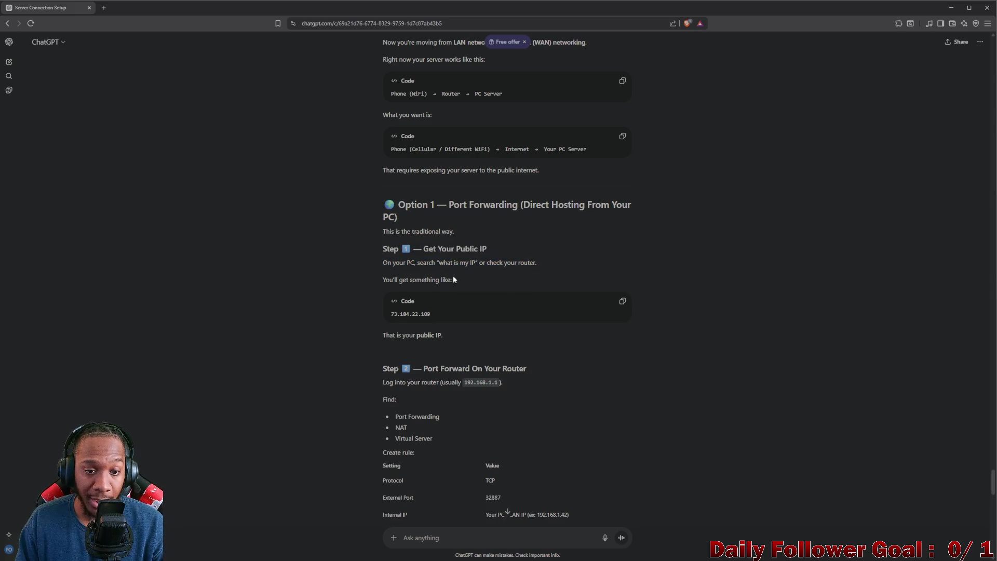
drag(387, 276, 454, 279)
scroll(442, 286, down, 1)
triple_click(386, 277)
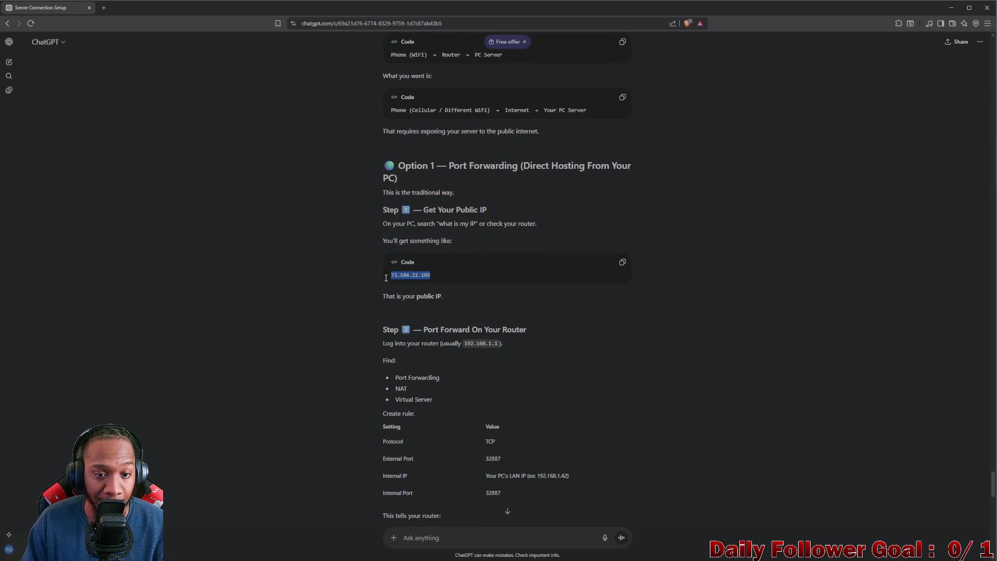
drag(382, 296, 587, 295)
Step: Read the router login (192.168.1.1) and Virtual Server port-forwarding instructions, highlighting key lines
scroll(462, 296, down, 1)
click(478, 289)
click(396, 305)
drag(382, 306, 562, 308)
click(505, 315)
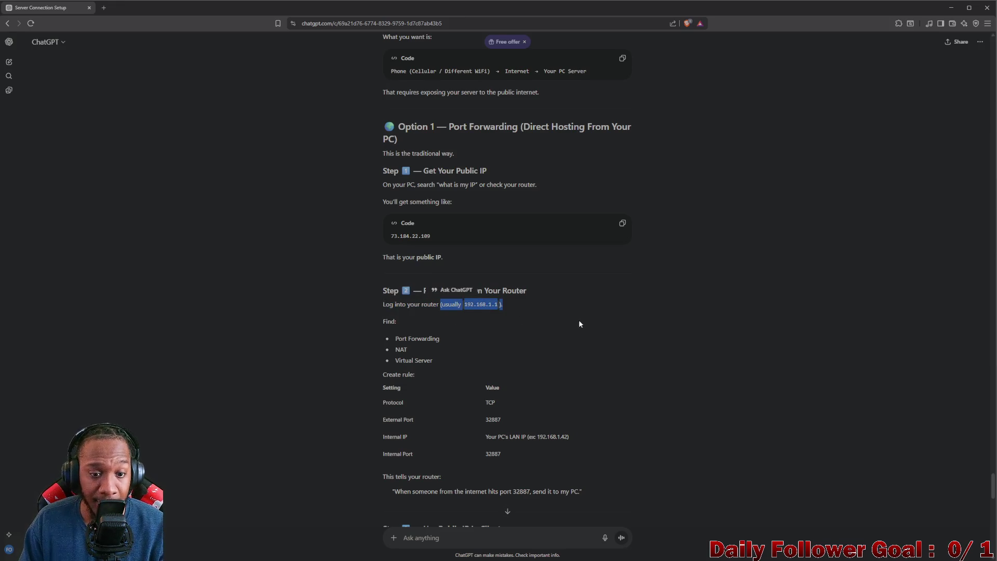
scroll(579, 319, down, 2)
drag(395, 261, 477, 266)
drag(394, 283, 453, 284)
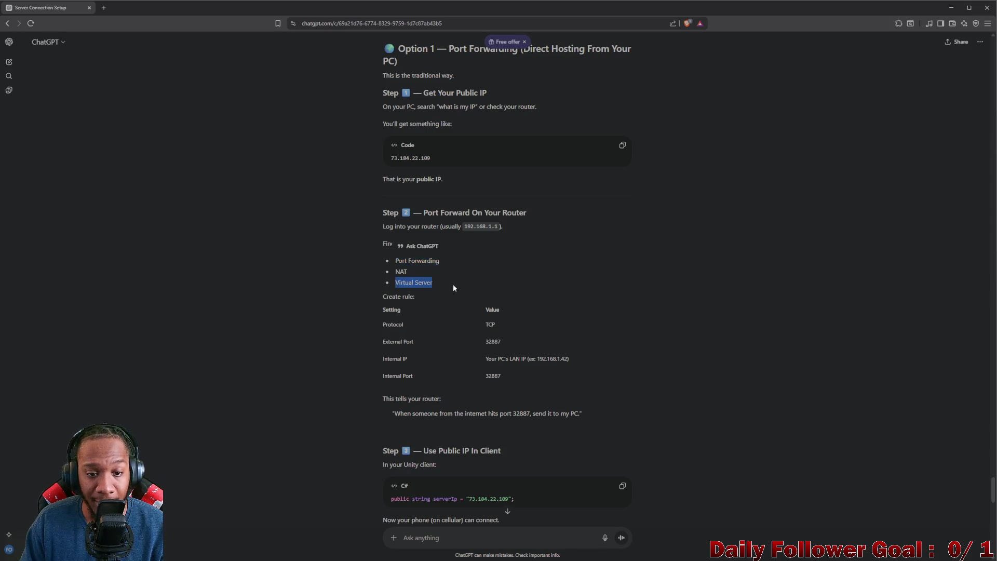
scroll(427, 311, down, 1)
click(530, 235)
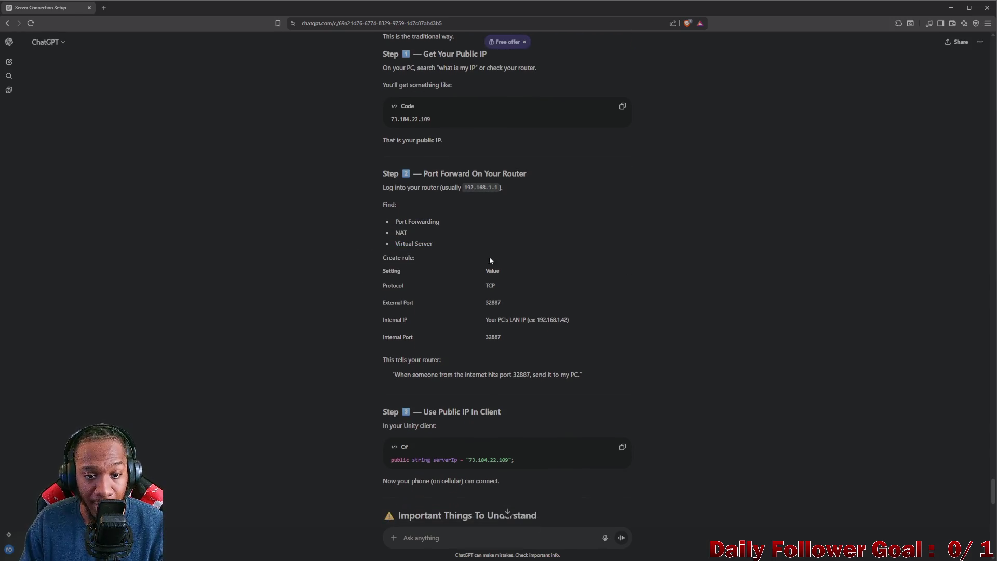
drag(471, 282, 506, 303)
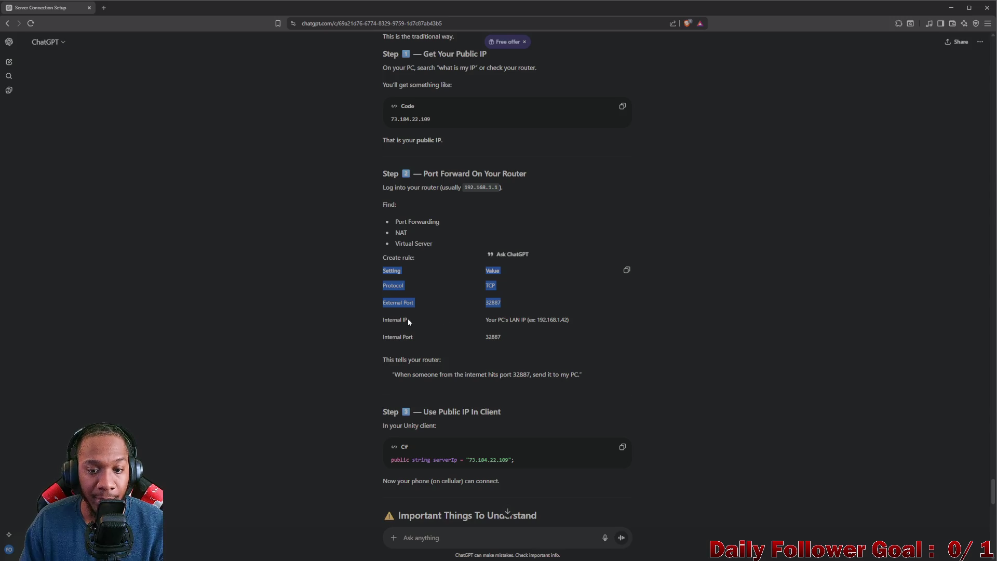
triple_click(410, 322)
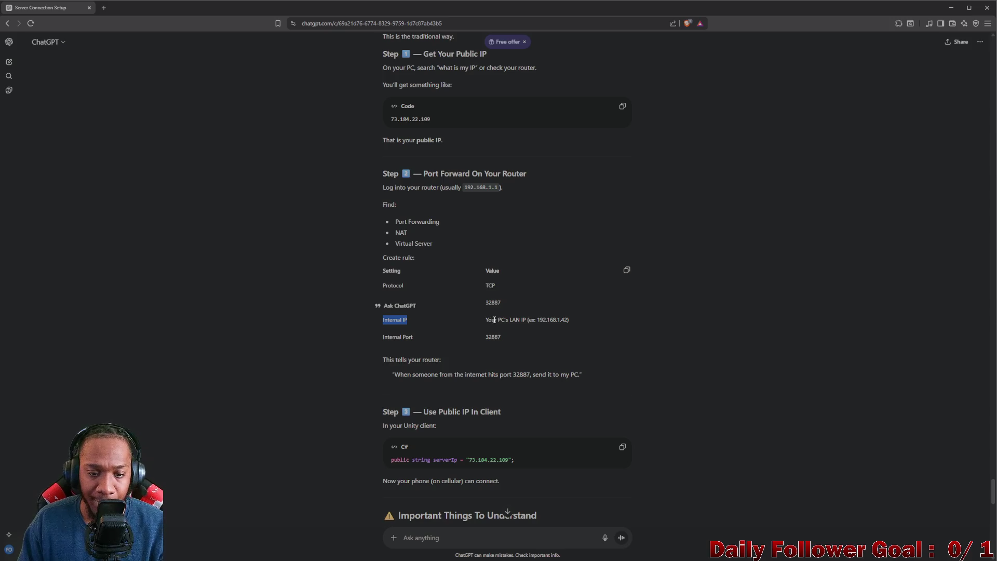
drag(486, 320, 593, 323)
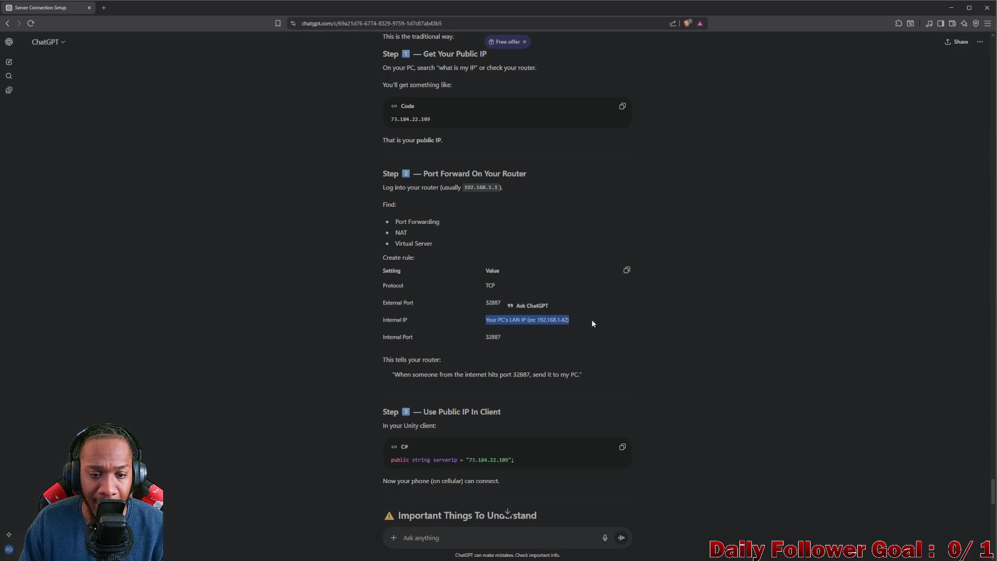
mouse_move(376, 338)
mouse_down()
mouse_move(394, 270)
mouse_move(537, 336)
mouse_up()
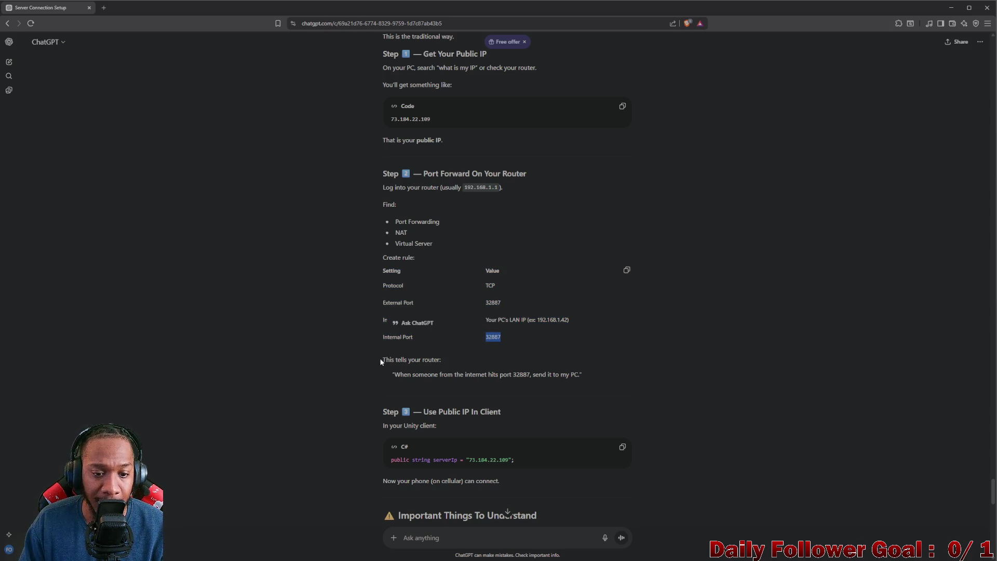
drag(382, 358, 461, 362)
click(412, 378)
drag(394, 377, 583, 376)
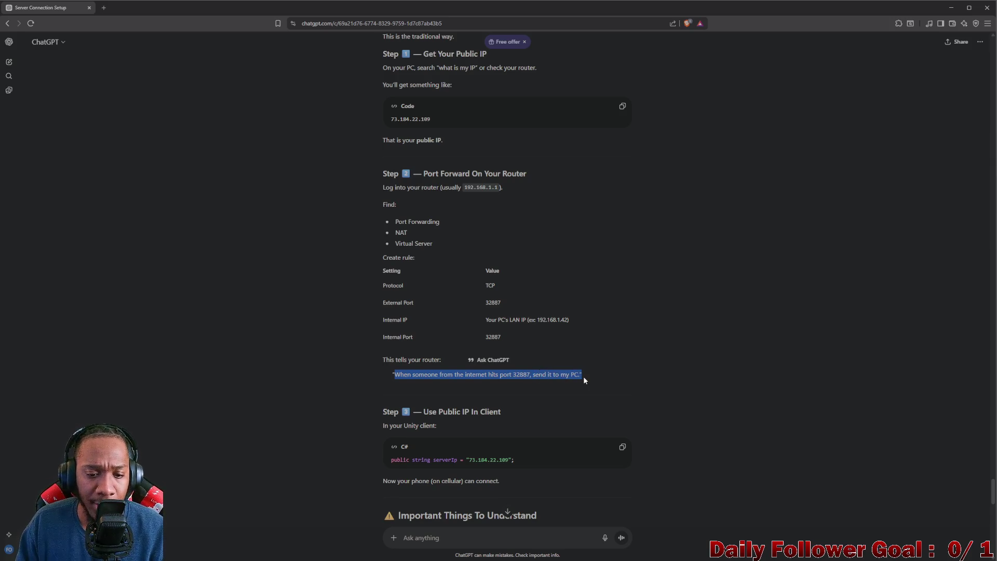
scroll(527, 369, down, 1)
scroll(420, 345, down, 2)
drag(423, 294, 451, 302)
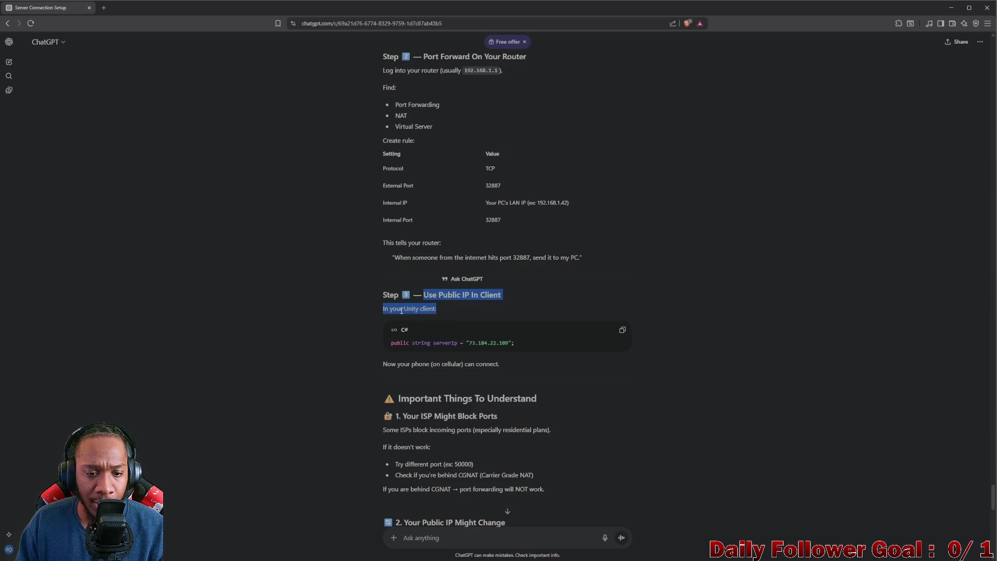
drag(390, 343, 514, 344)
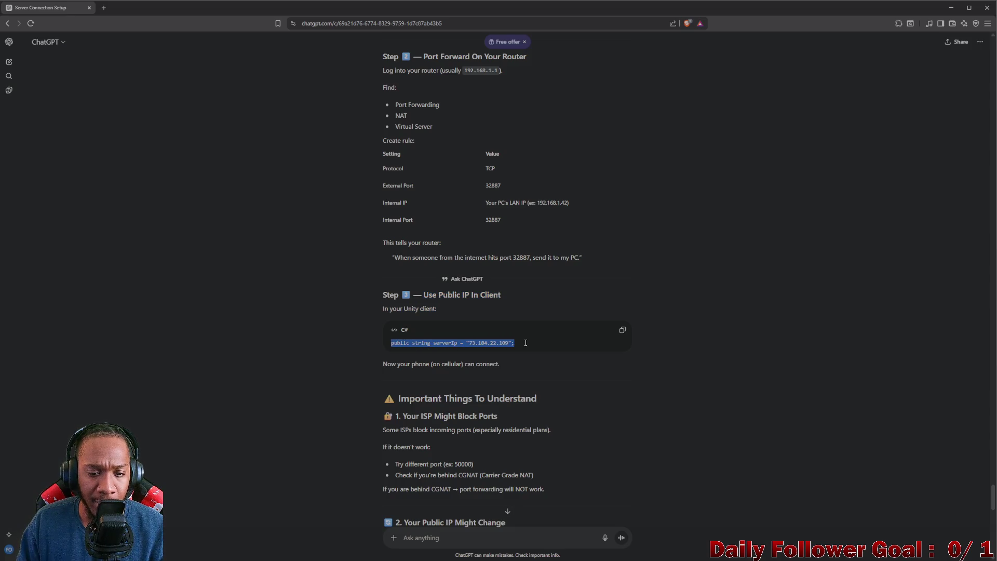
drag(383, 363, 509, 366)
scroll(433, 303, down, 2)
scroll(433, 304, down, 2)
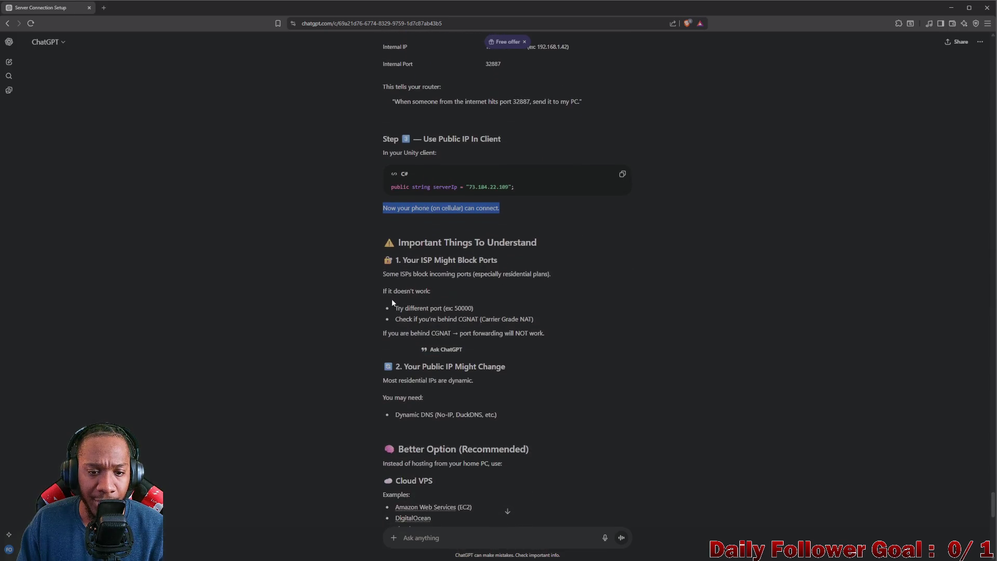
mouse_move(403, 260)
mouse_down()
mouse_move(429, 264)
mouse_move(422, 273)
mouse_move(516, 265)
mouse_up()
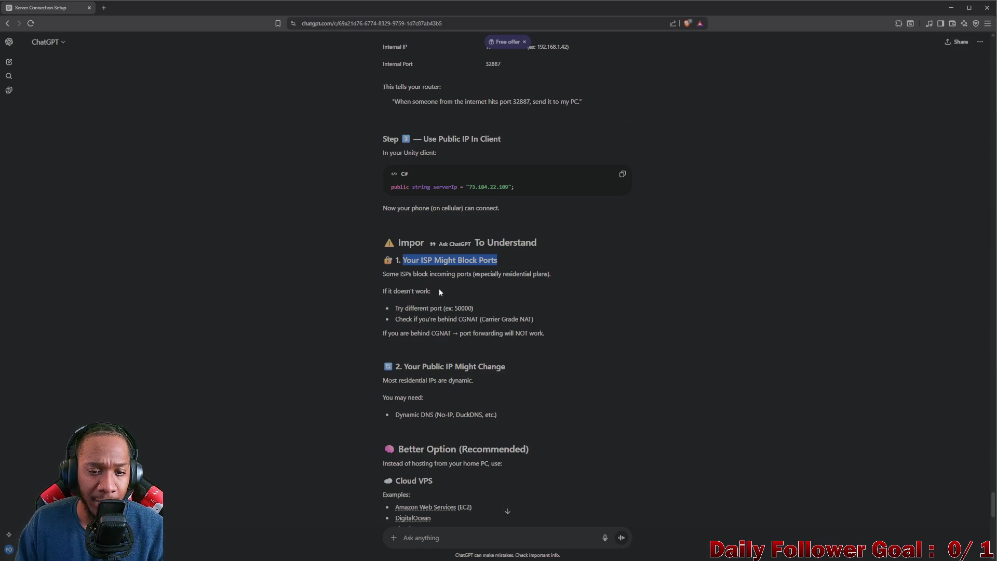
mouse_move(428, 276)
mouse_down()
mouse_move(475, 285)
mouse_move(485, 274)
mouse_move(541, 273)
mouse_up()
click(596, 279)
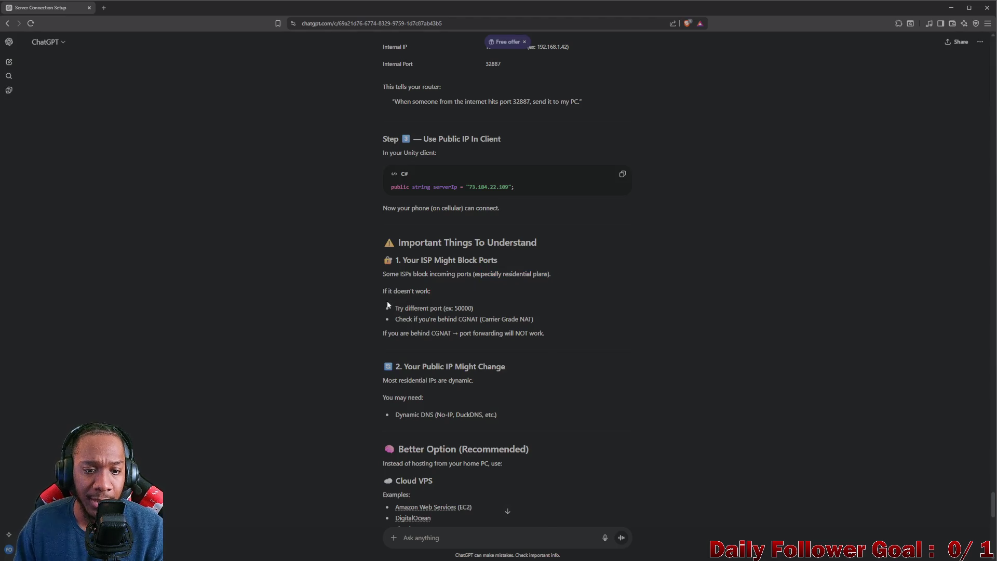
drag(383, 291, 431, 291)
drag(423, 308, 512, 310)
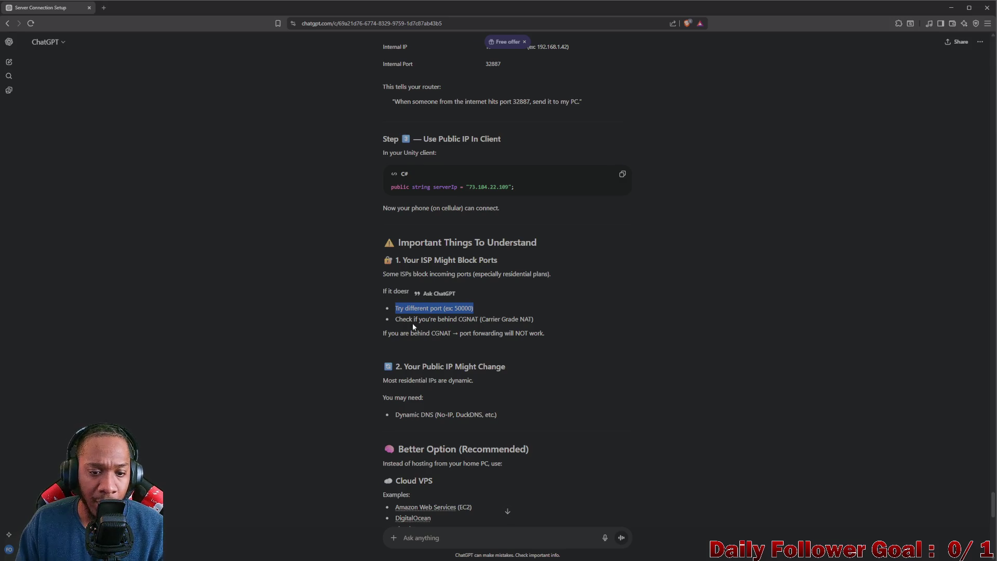
drag(398, 321, 550, 319)
click(604, 316)
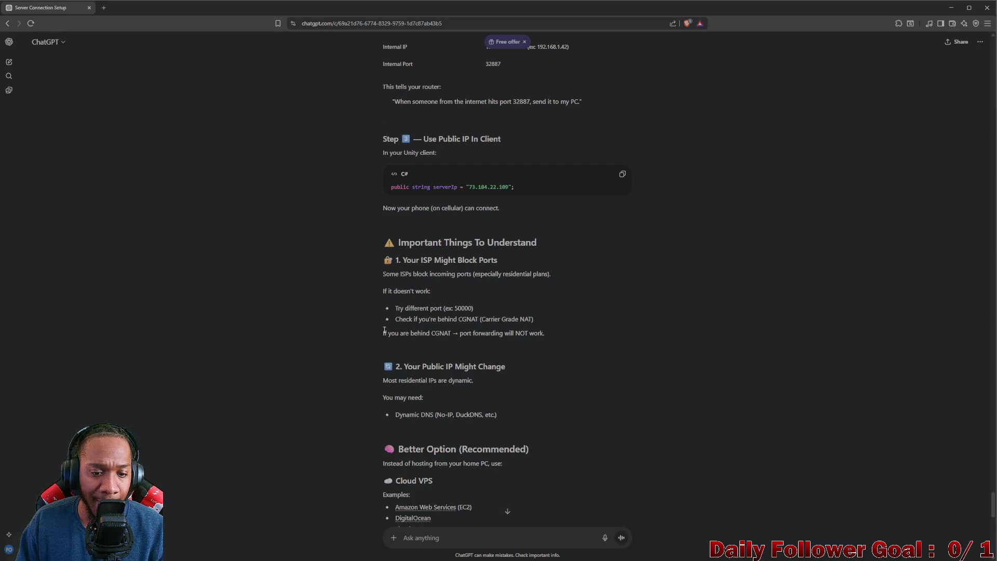
drag(384, 331, 545, 335)
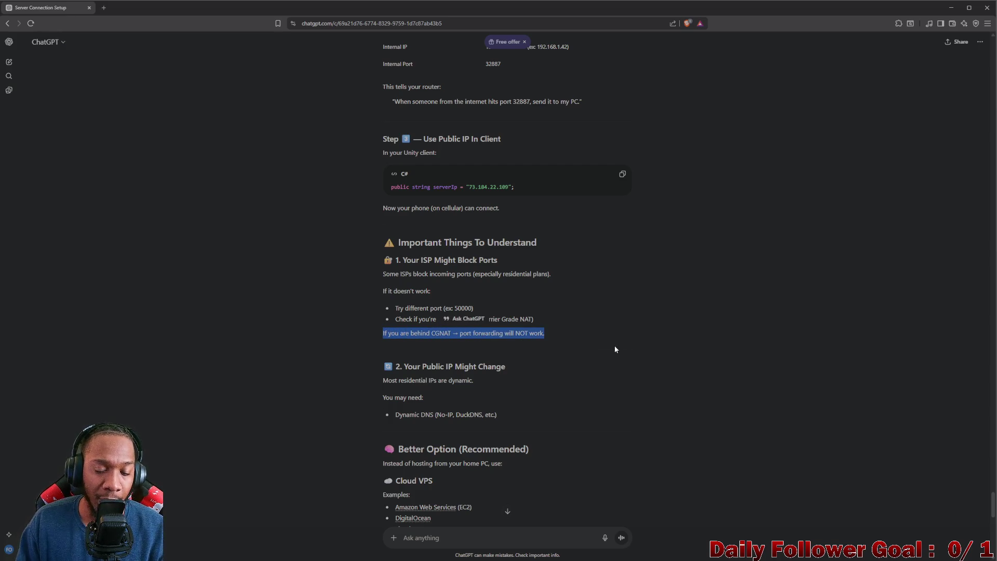
click(615, 344)
scroll(500, 341, down, 2)
mouse_move(406, 289)
mouse_down()
mouse_move(430, 288)
mouse_move(472, 329)
mouse_up()
drag(384, 306, 517, 303)
scroll(391, 324, down, 1)
click(390, 324)
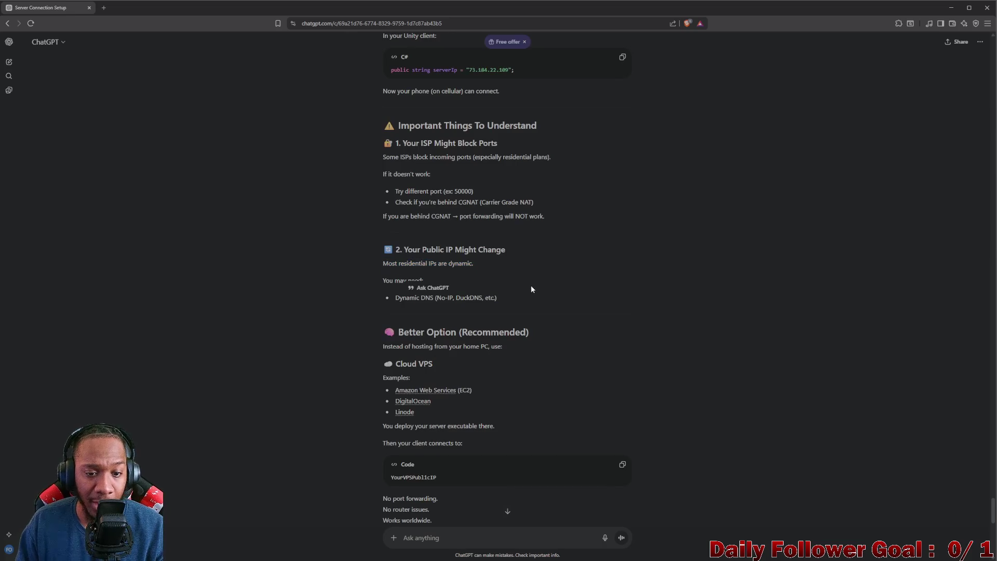
drag(383, 332, 526, 331)
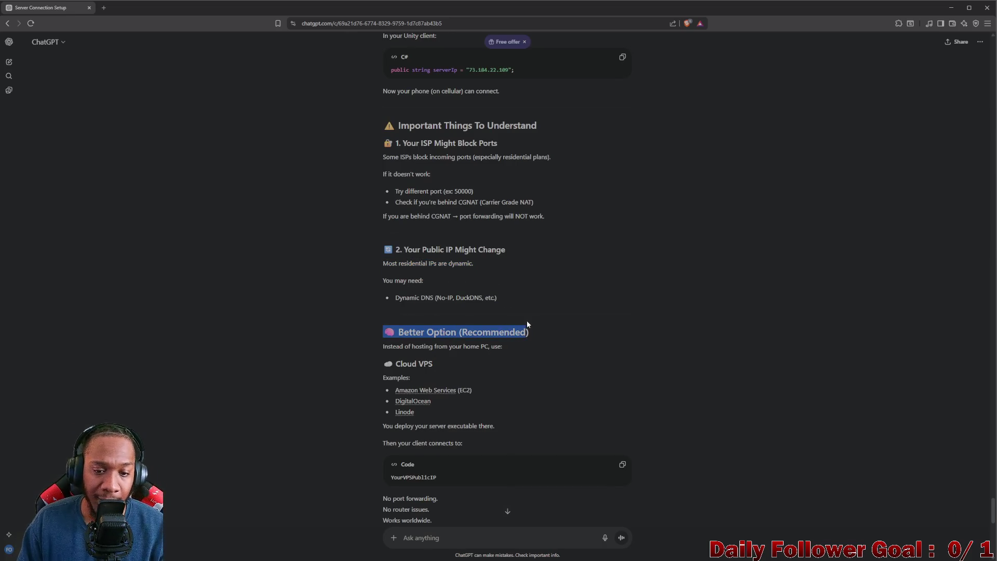
click(431, 283)
scroll(424, 274, down, 3)
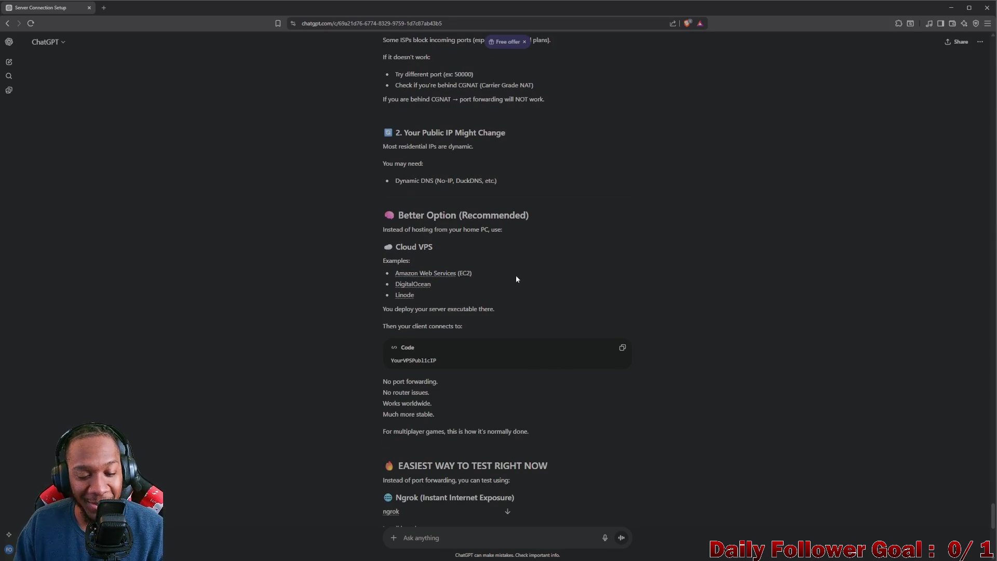
scroll(501, 296, down, 3)
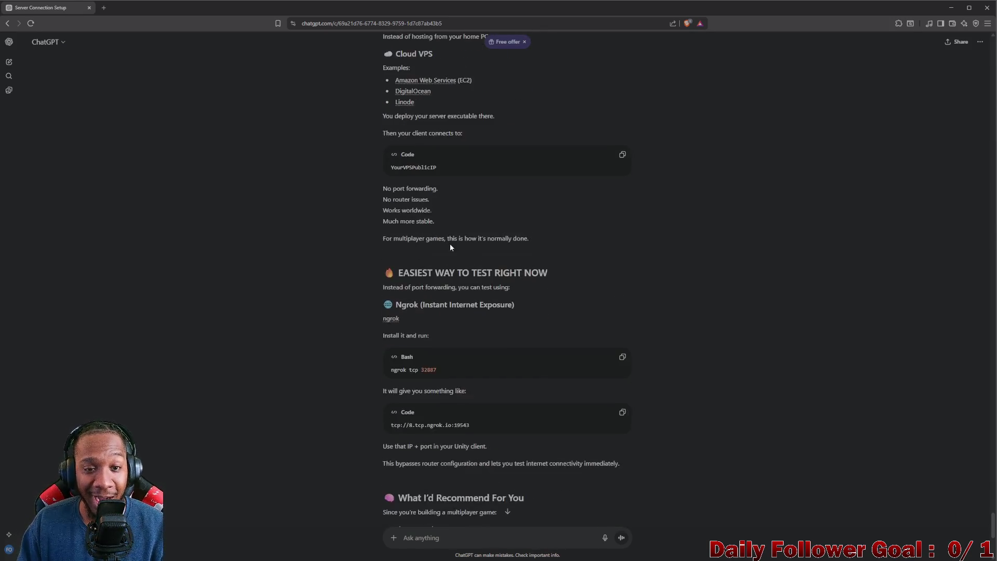
scroll(442, 229, up, 2)
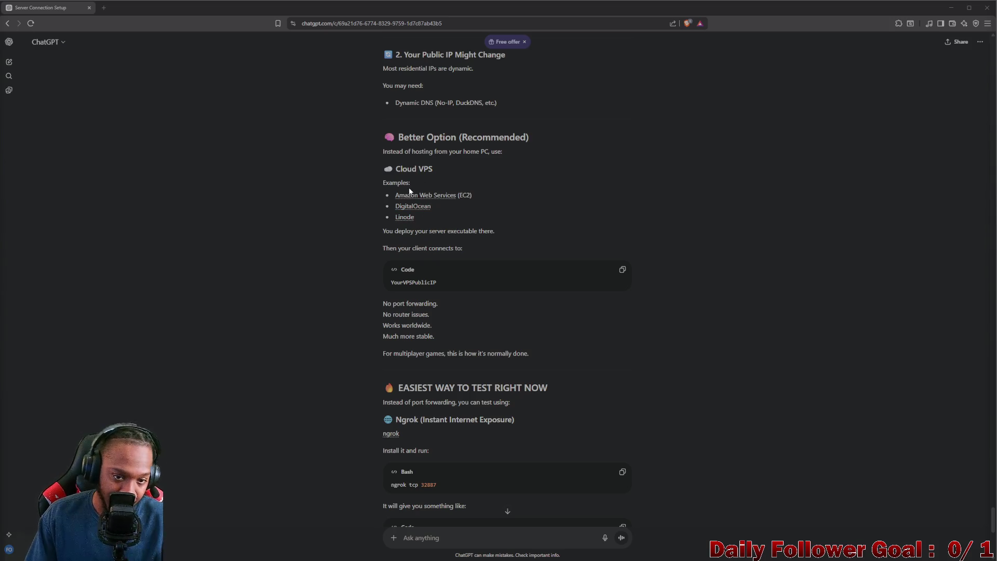
scroll(416, 187, down, 3)
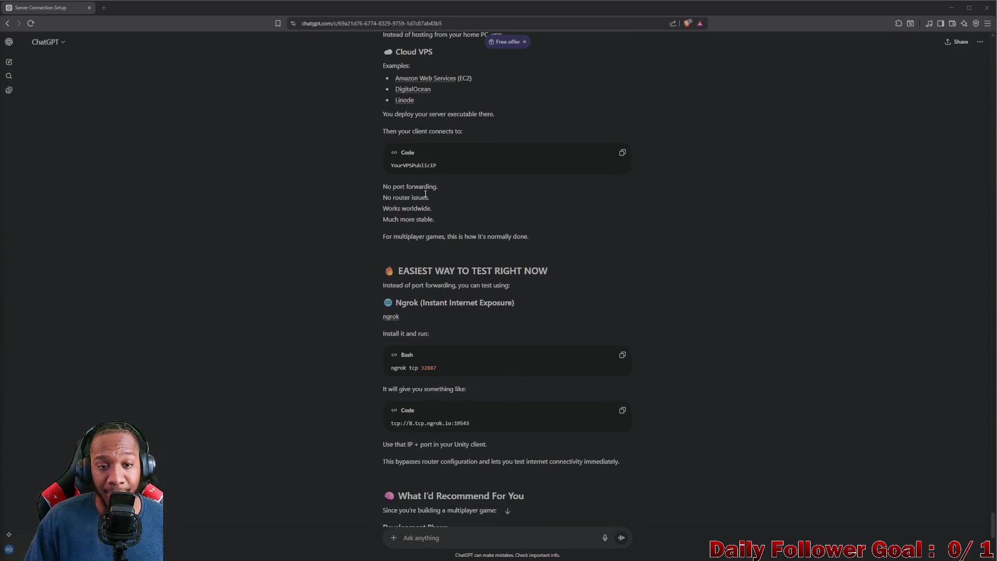
scroll(426, 196, down, 1)
scroll(426, 198, down, 6)
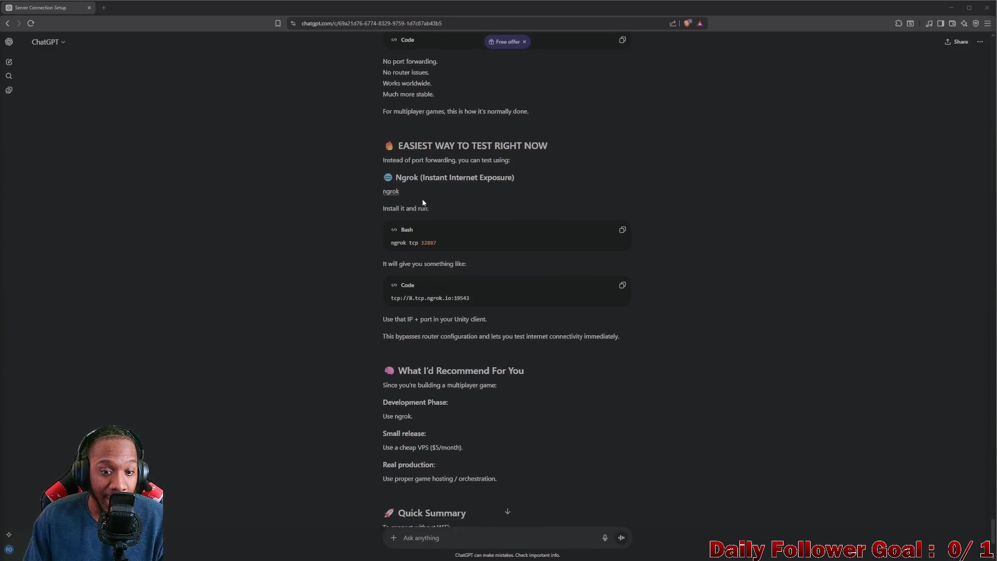
scroll(435, 224, up, 15)
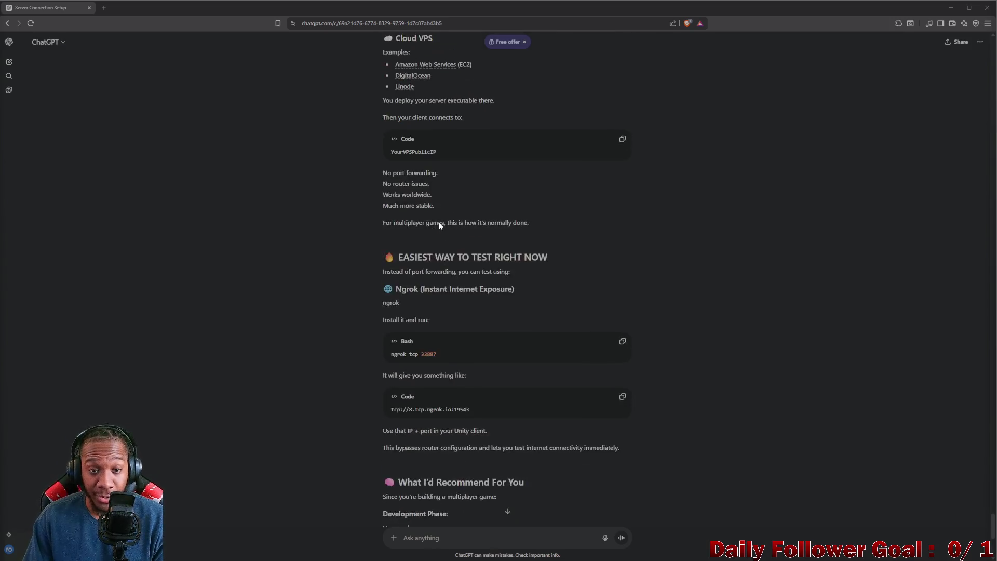
scroll(435, 227, down, 3)
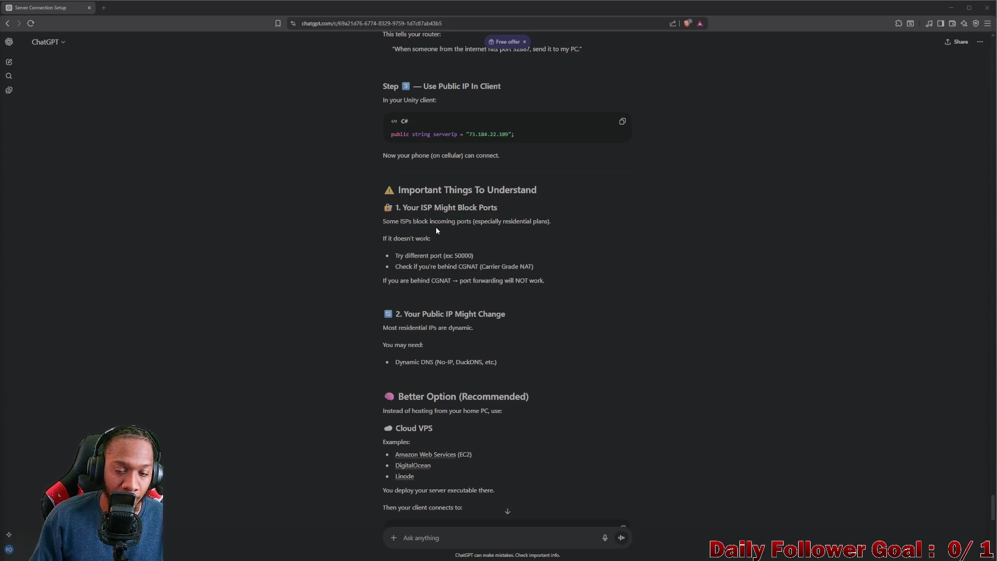
scroll(828, 153, down, 1)
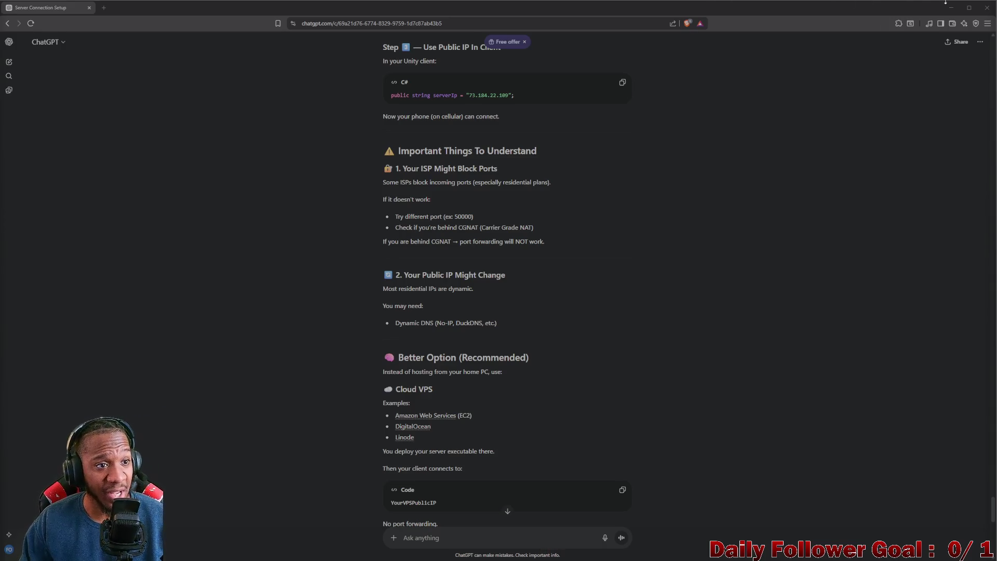
Step: Search Google for 'aws pricing calculator' in a new tab
click(105, 8)
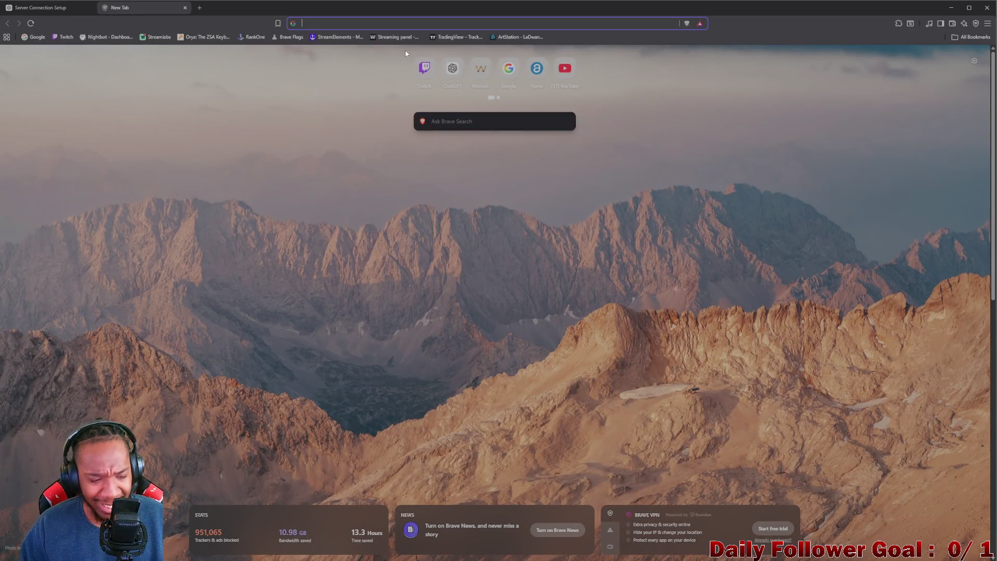
text(aws pt)
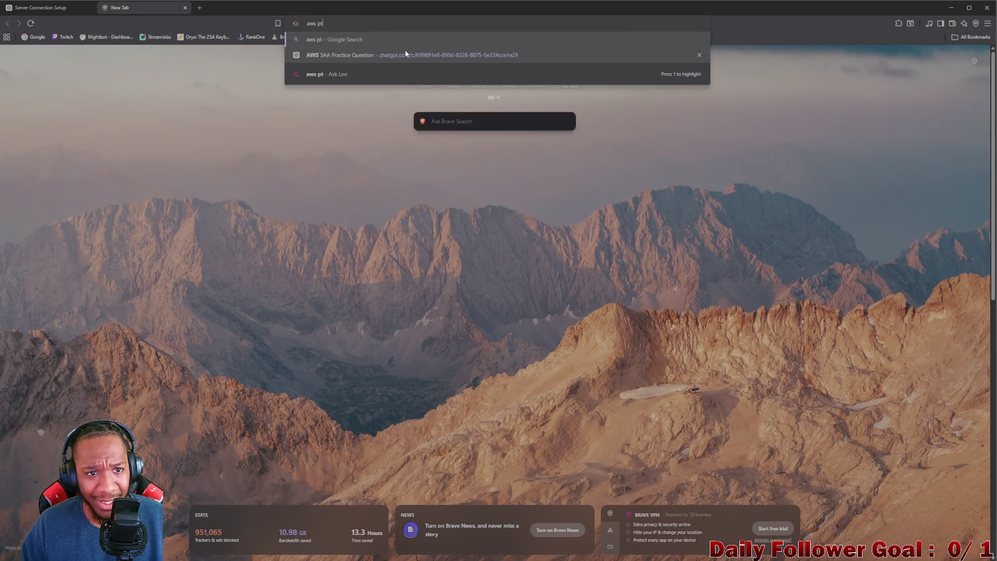
key(BackSpace)
text(riciing0)
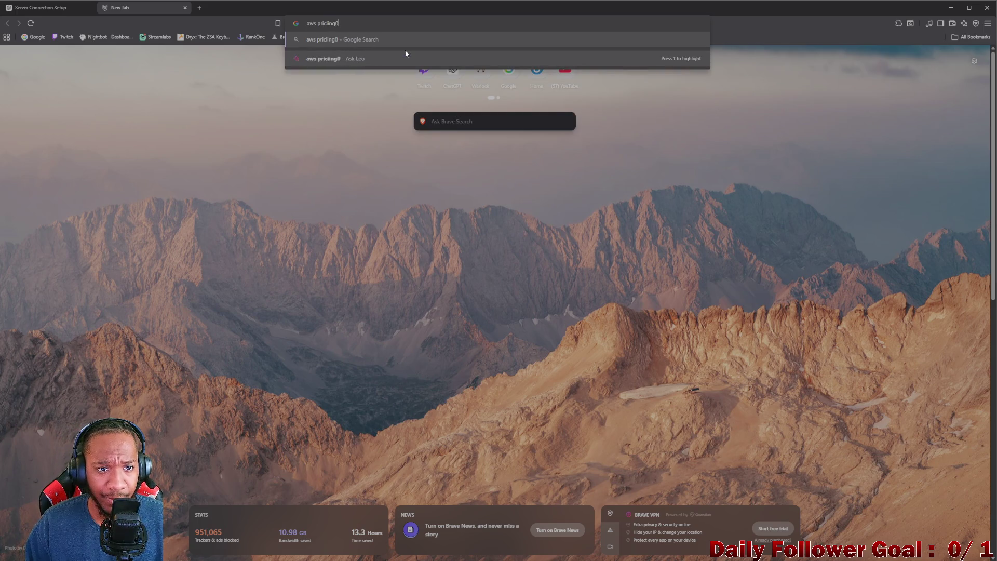
key(BackSpace)
key(BackSpace)
key(BackSpace)
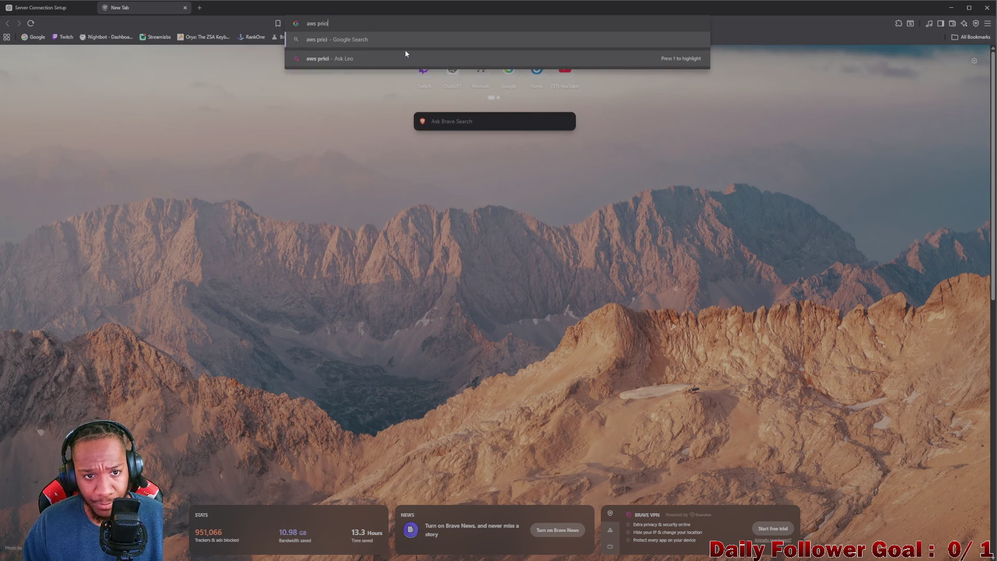
text(n)
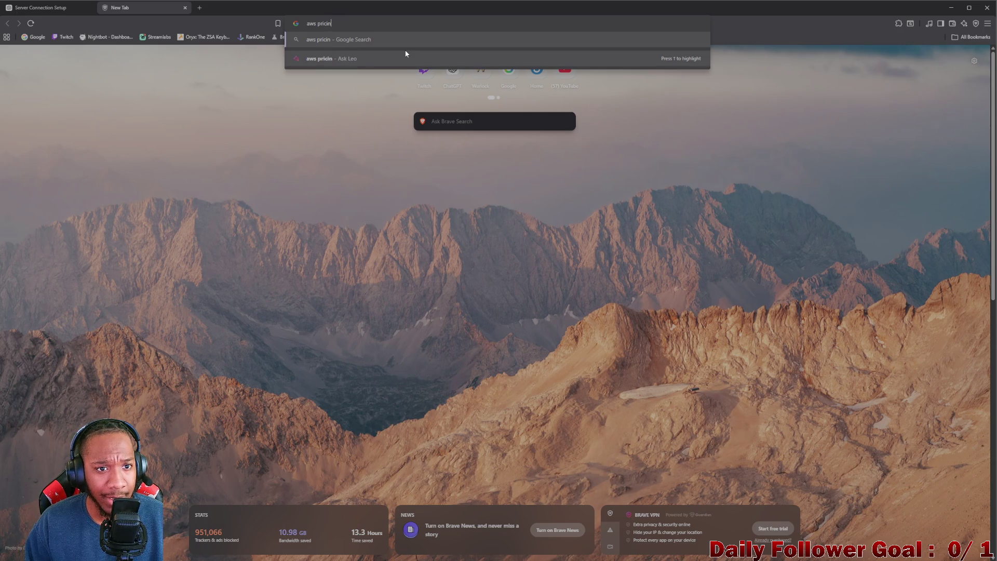
text(g calcu)
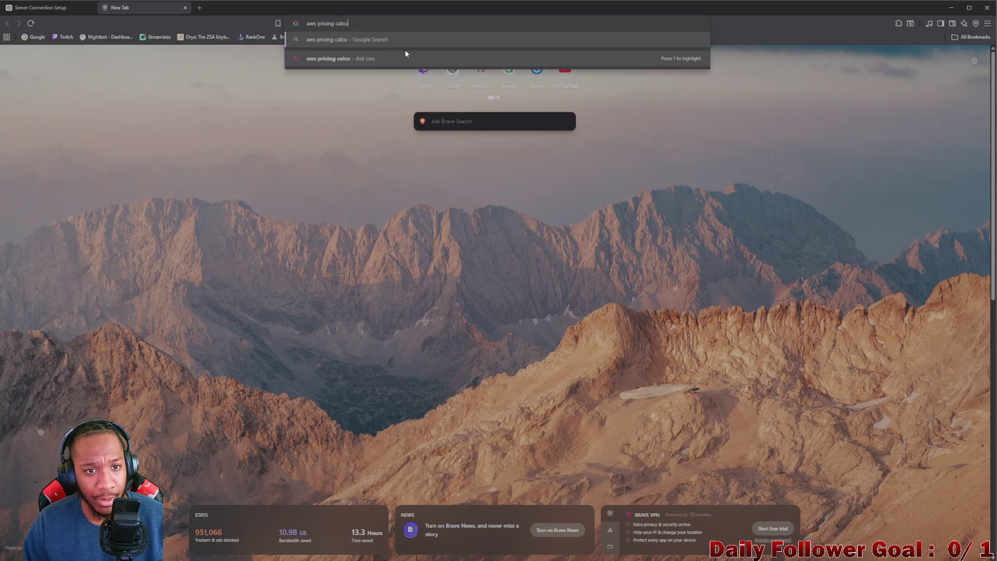
text(lator)
key(Return)
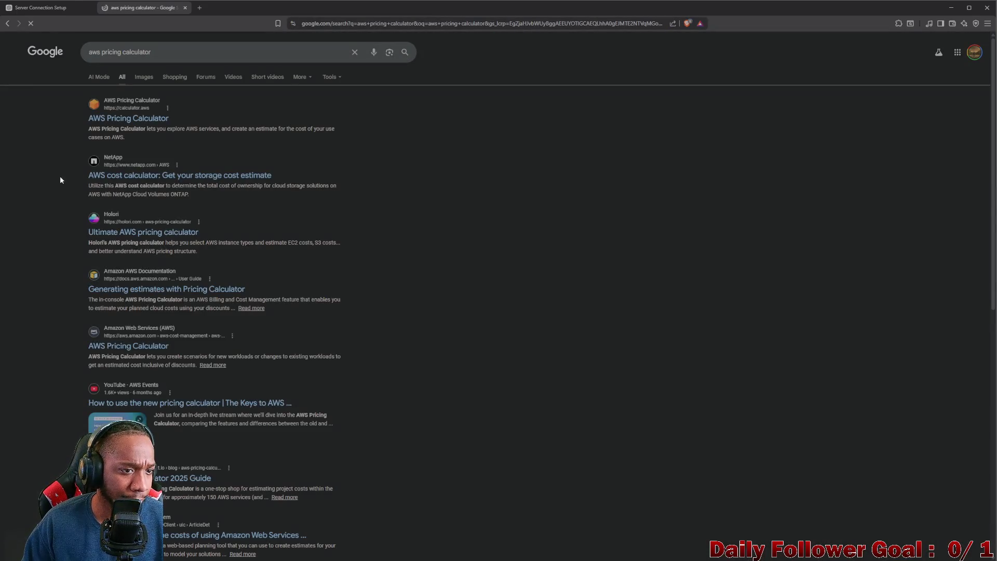
Step: Open the AWS Pricing Calculator, create a new estimate, and focus the Find Service search
click(122, 119)
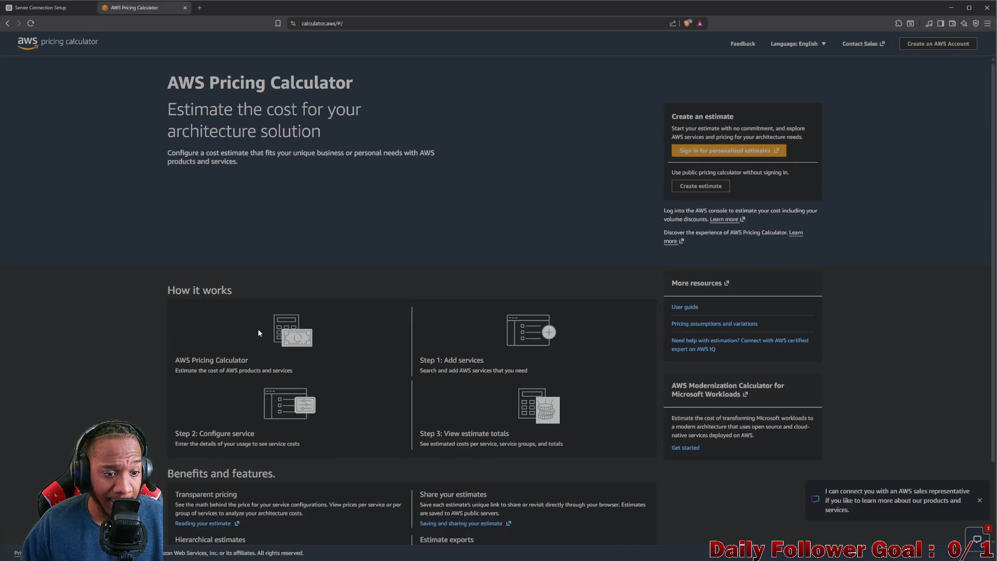
scroll(258, 332, down, 2)
scroll(278, 320, up, 2)
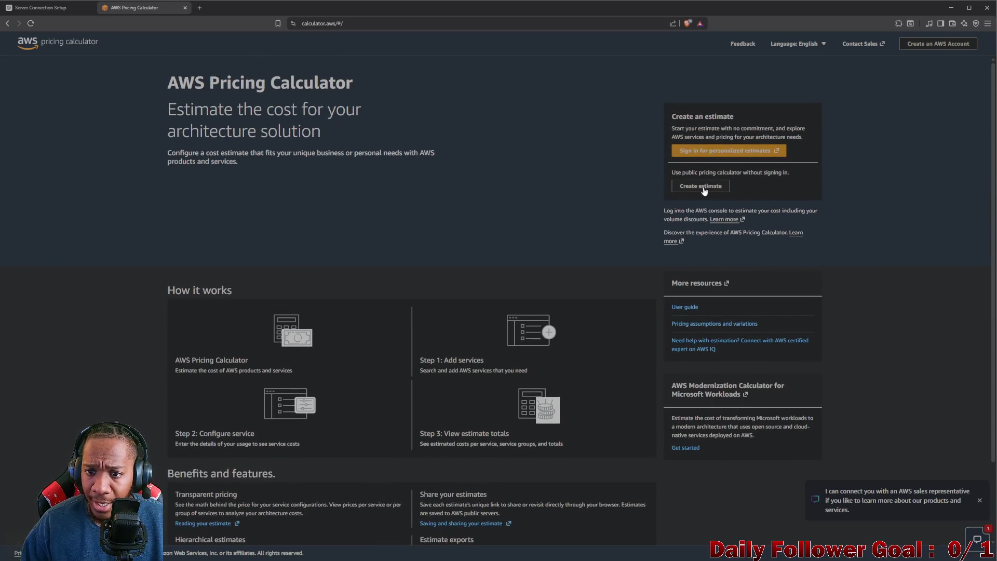
click(702, 187)
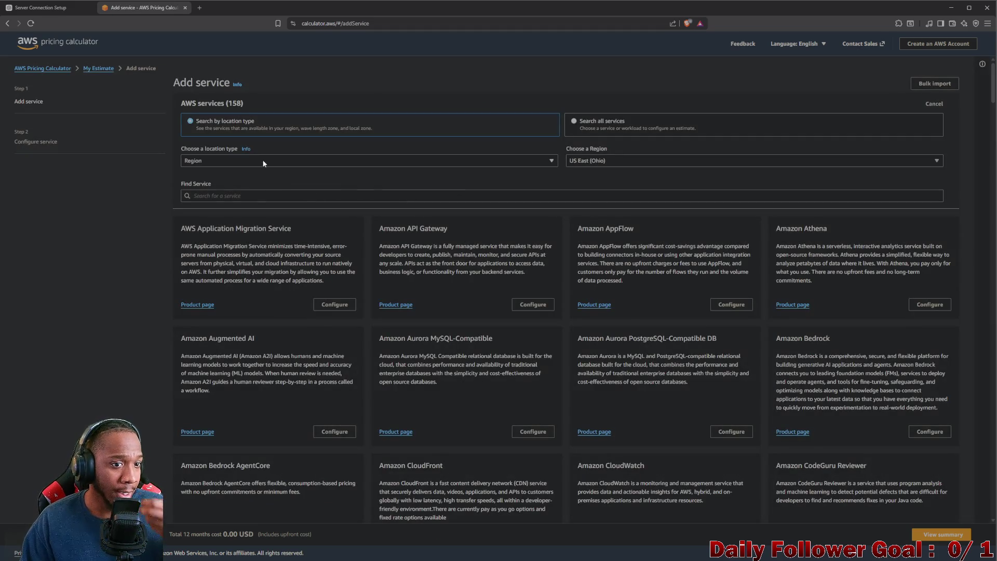
click(259, 196)
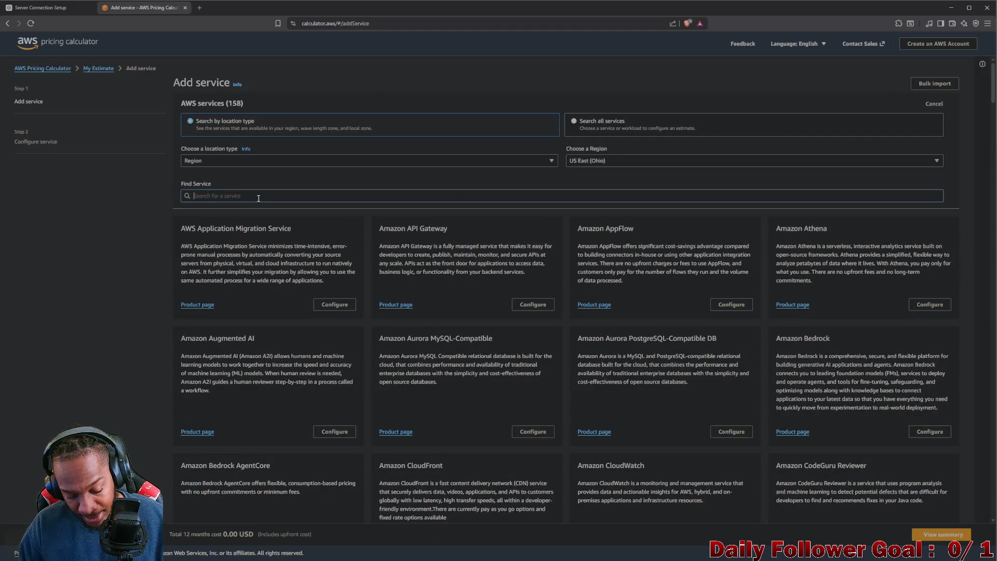
Step: Open the Amazon EC2 estimate, keeping Shared Instances tenancy and Linux as the operating system
text(ec2)
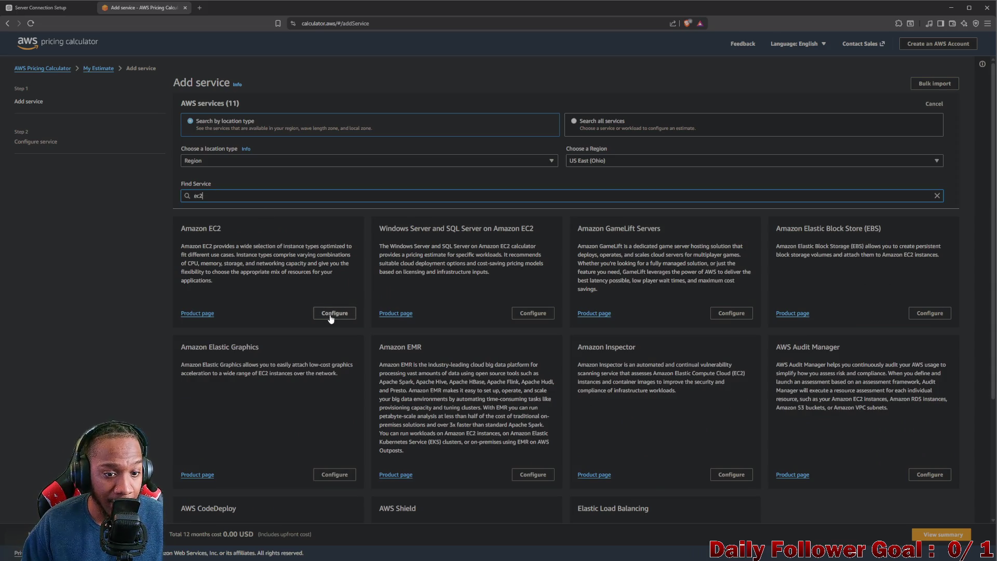
click(330, 315)
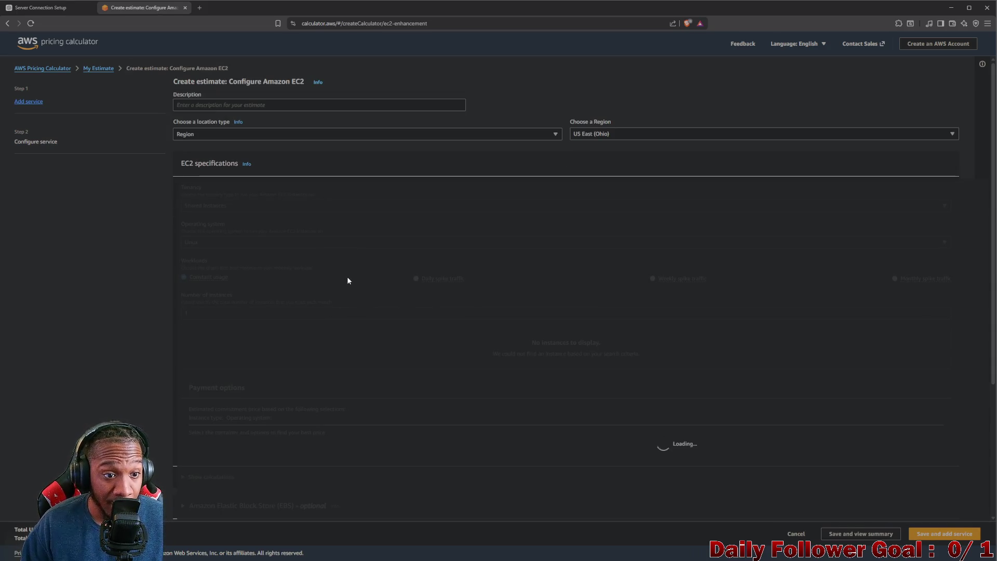
click(227, 208)
click(226, 205)
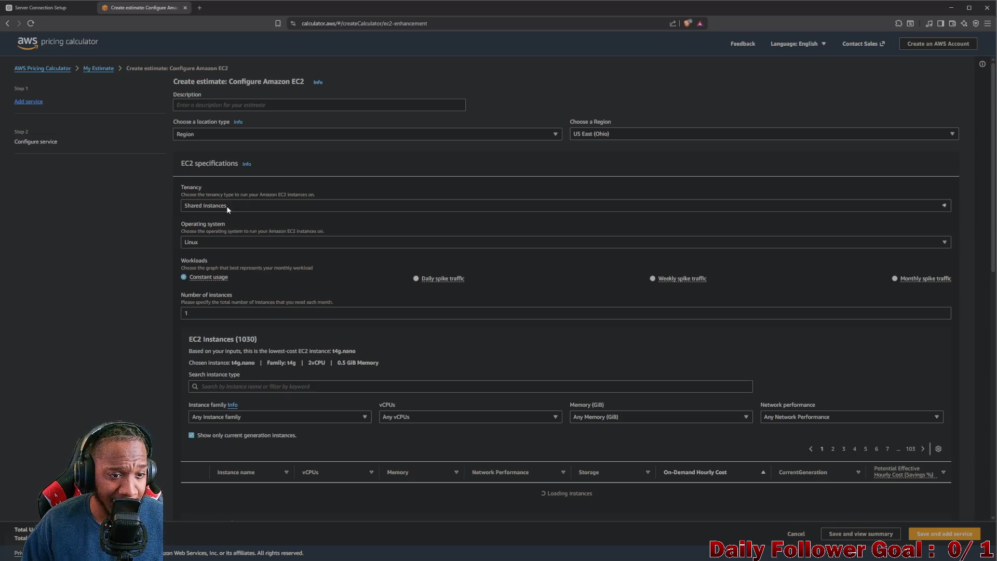
click(226, 206)
click(226, 206)
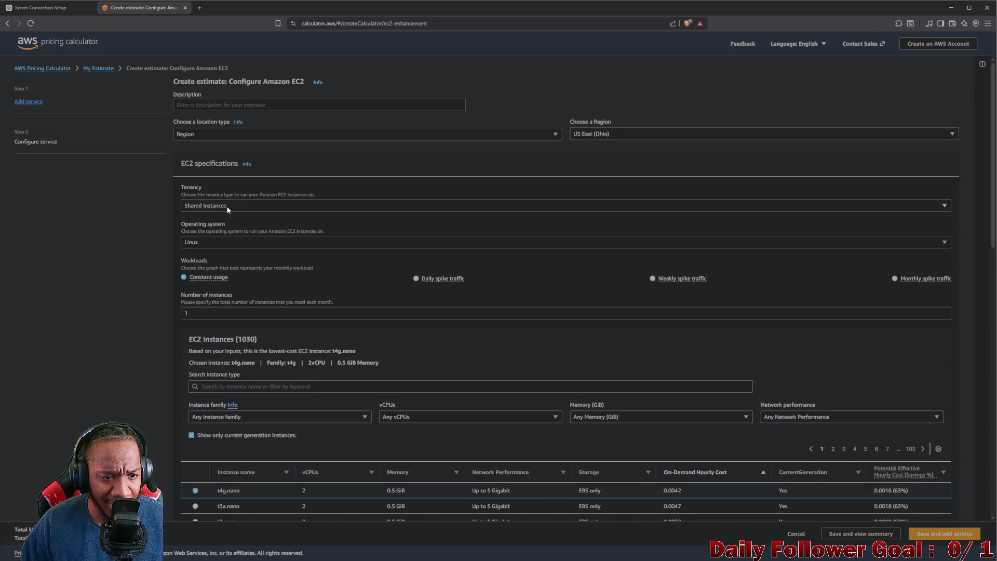
click(232, 242)
click(231, 242)
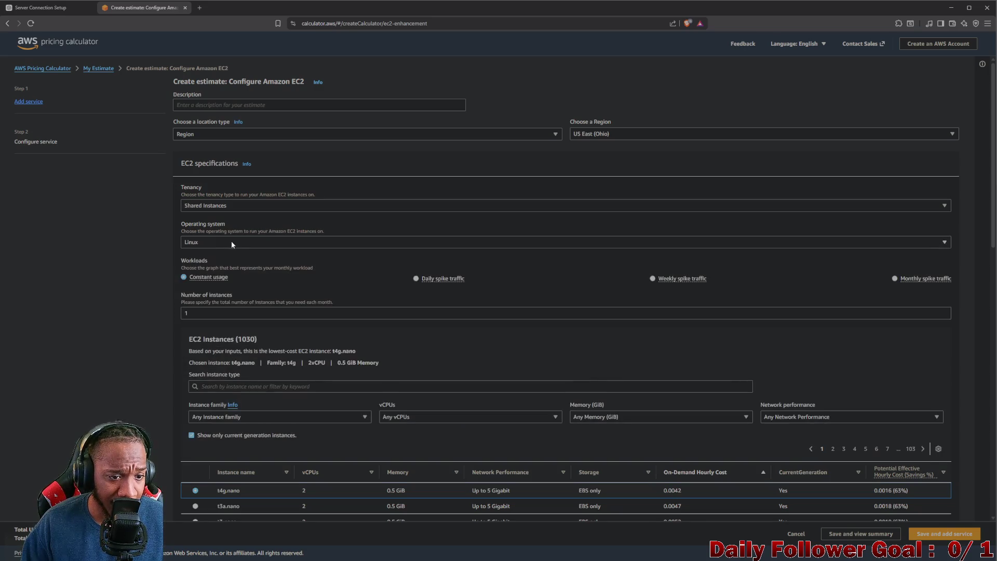
Step: Search instance types for 't2' to list the seven instances, t2.nano through t2.2xlarge
scroll(203, 285, down, 1)
scroll(264, 274, down, 2)
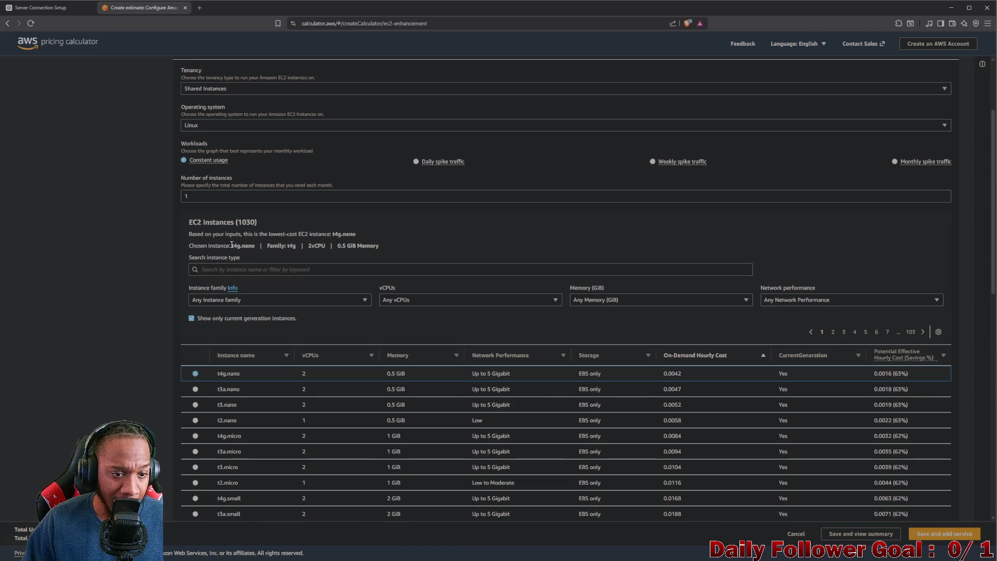
drag(231, 245, 254, 248)
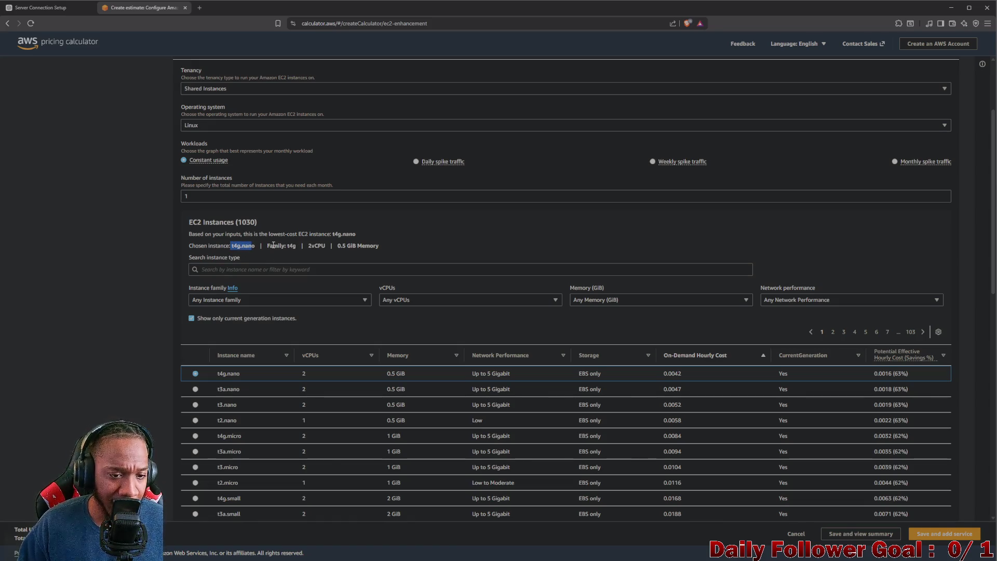
click(229, 269)
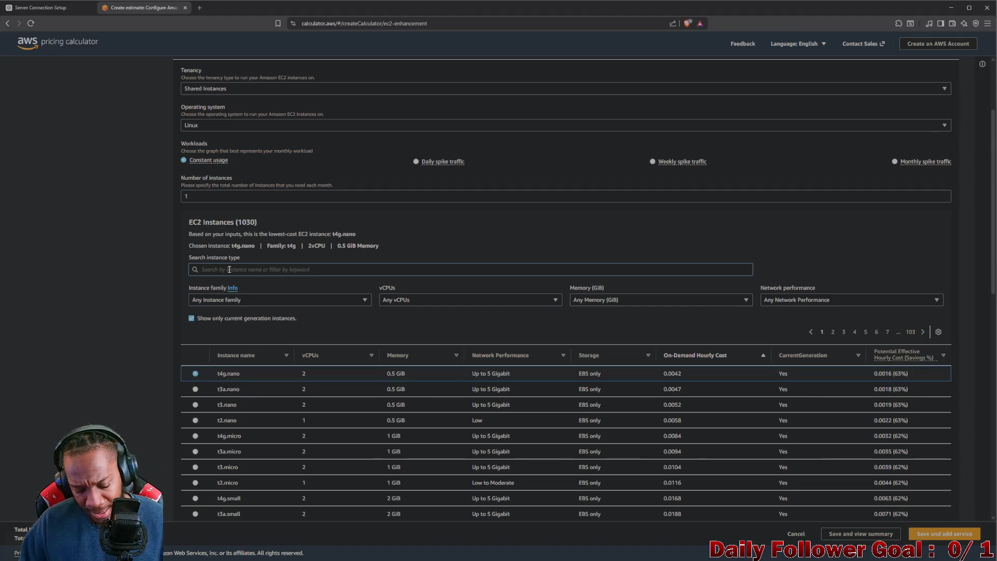
text(t)
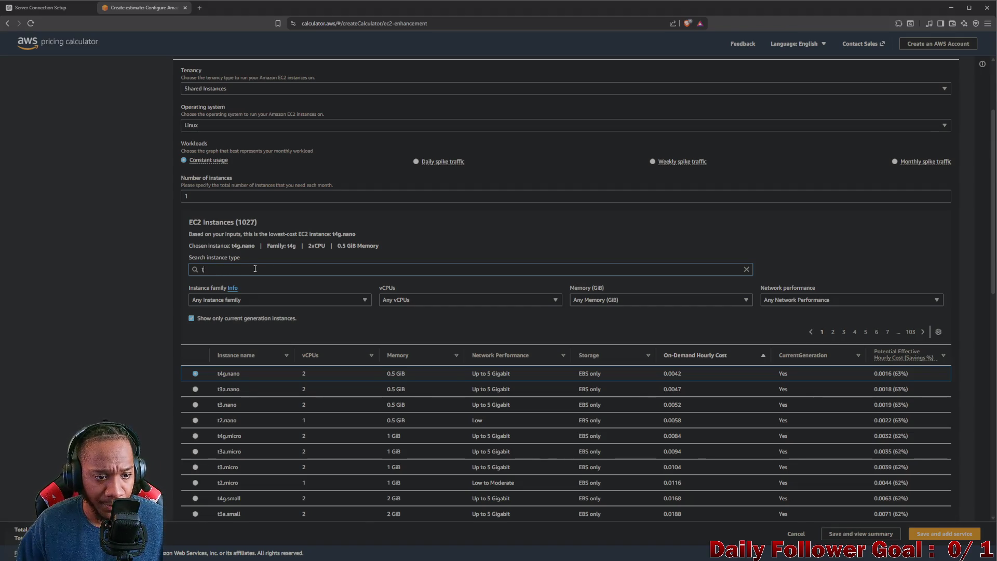
text(2)
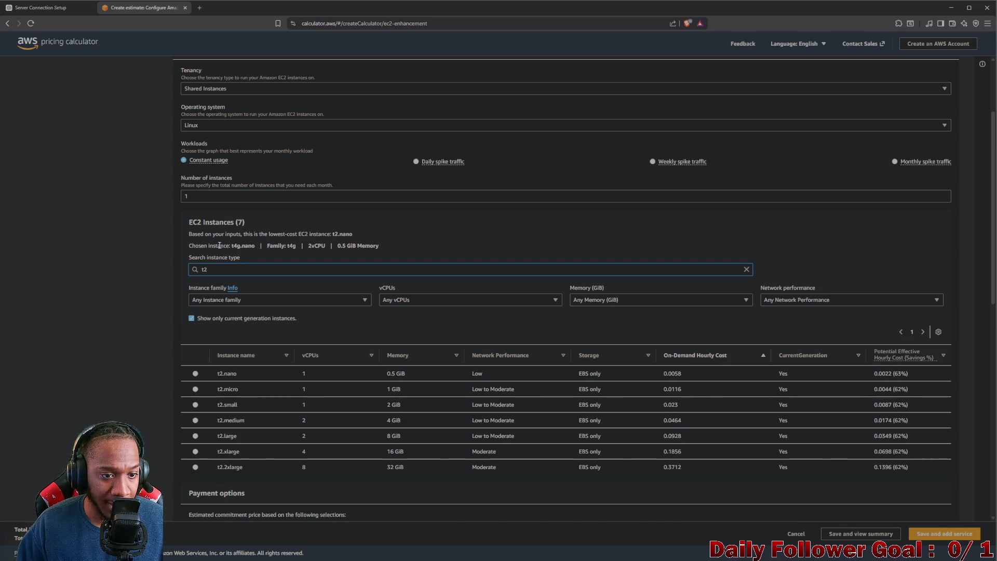
scroll(368, 297, down, 2)
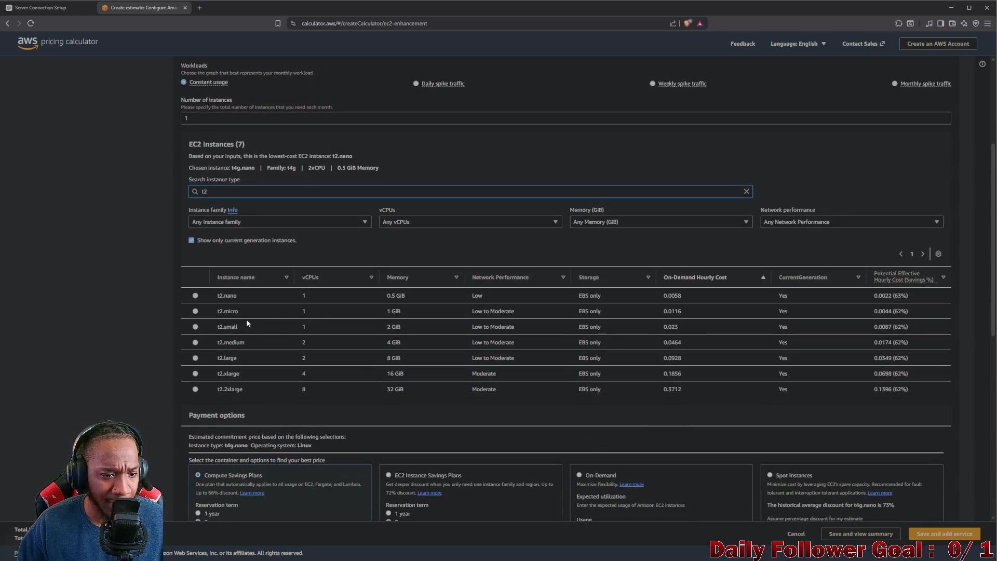
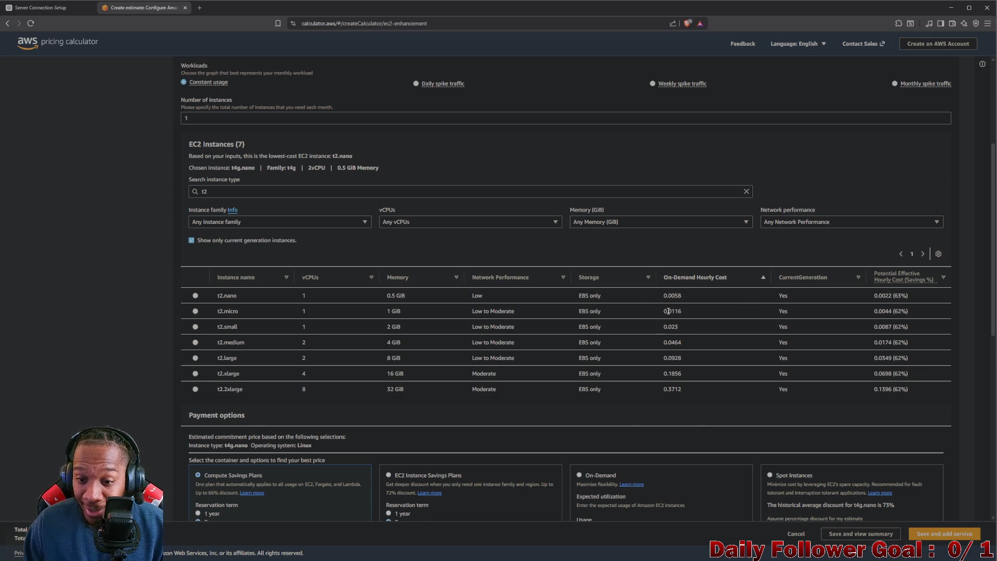
Step: Highlight the t2.micro row's 0.0116 hourly cost and its EBS-only storage
drag(667, 311, 682, 314)
click(686, 315)
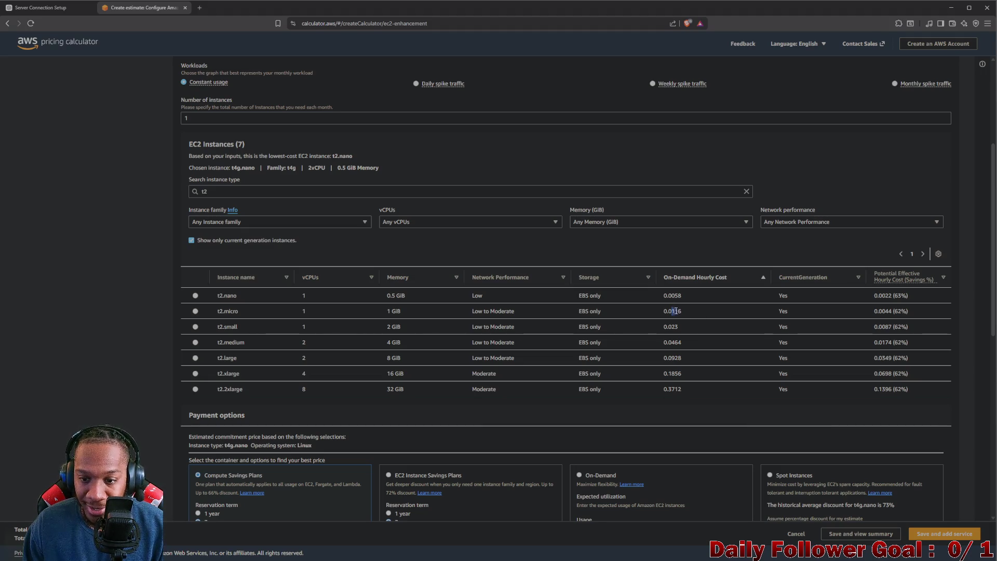
drag(672, 312, 684, 313)
click(683, 311)
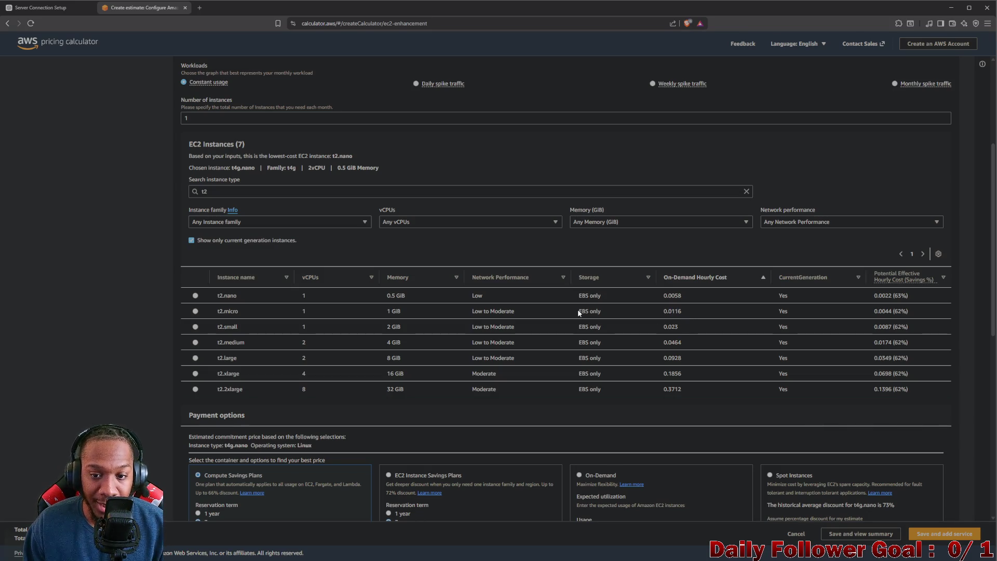
drag(577, 311, 612, 314)
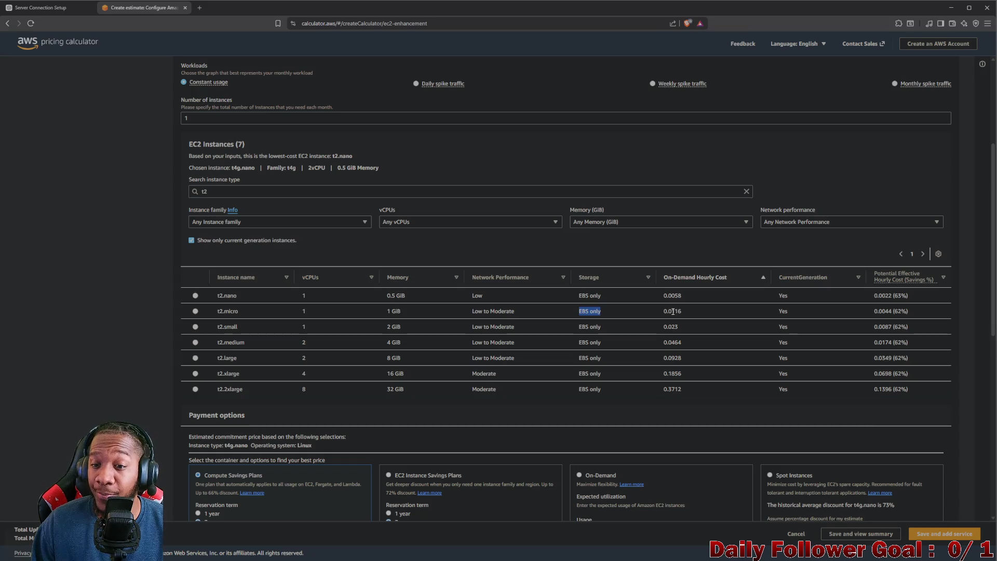
drag(671, 312, 702, 312)
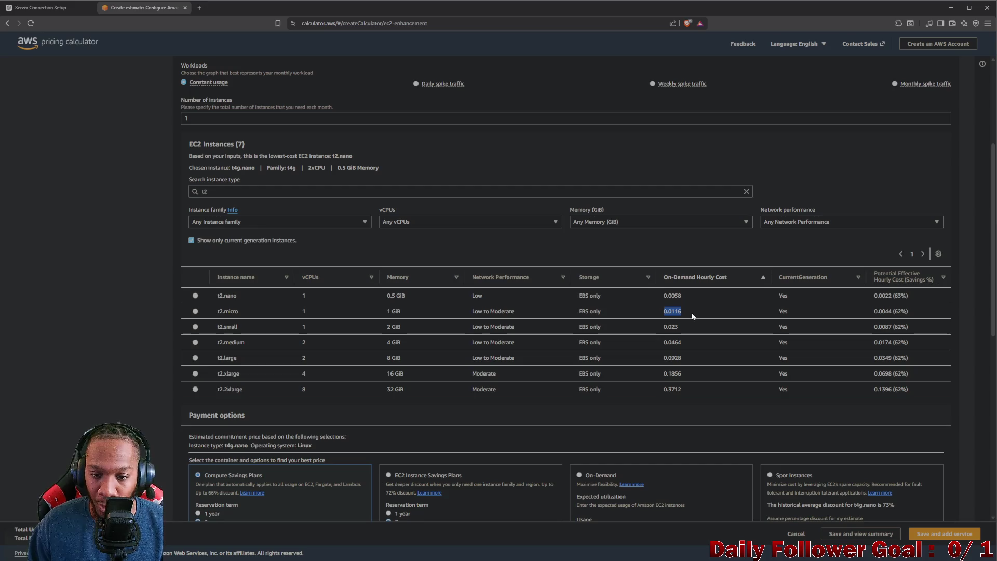
click(711, 307)
drag(671, 310, 688, 310)
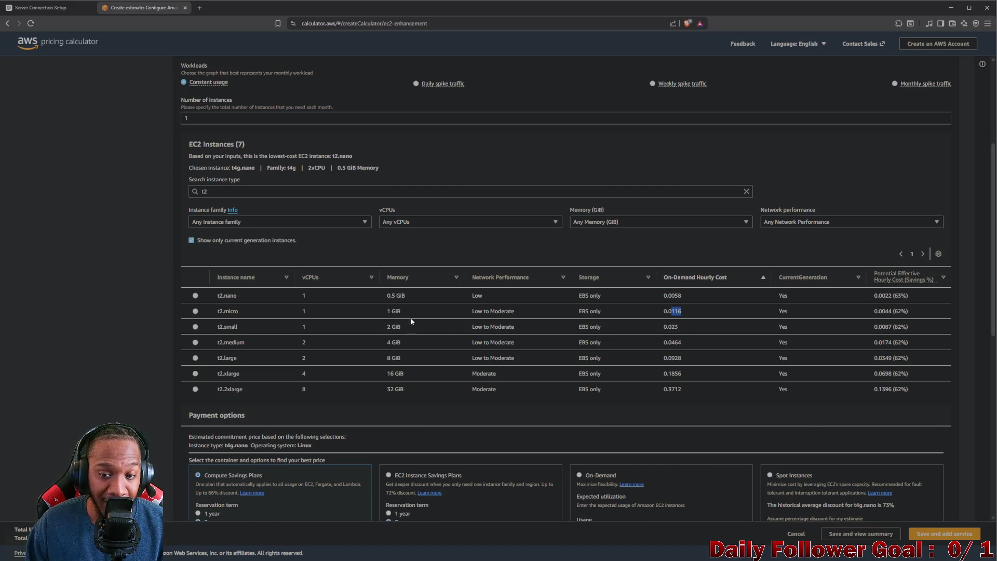
Step: Select t2.micro and review the Savings Plans, On-Demand and expected usage descriptions
click(195, 311)
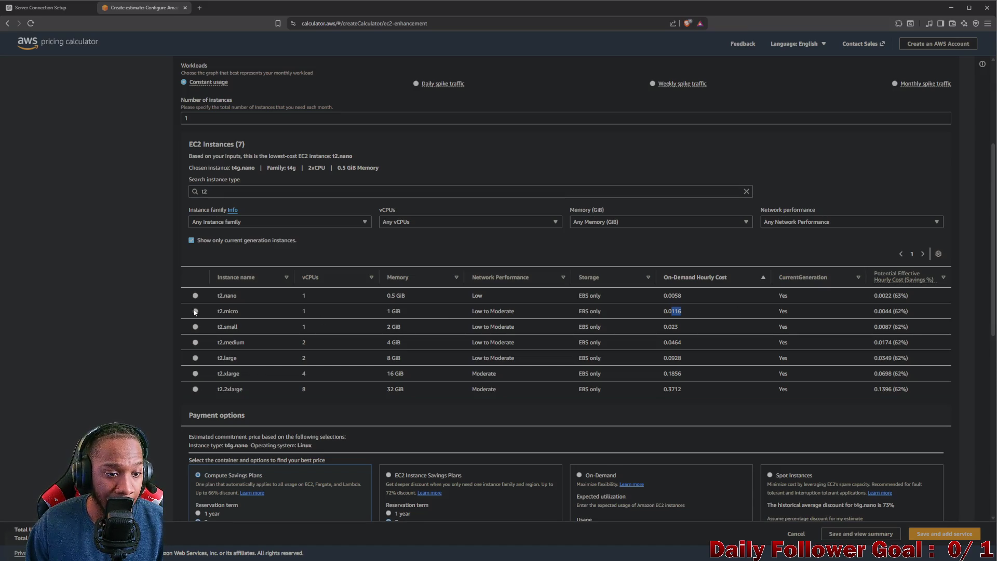
scroll(332, 315, down, 4)
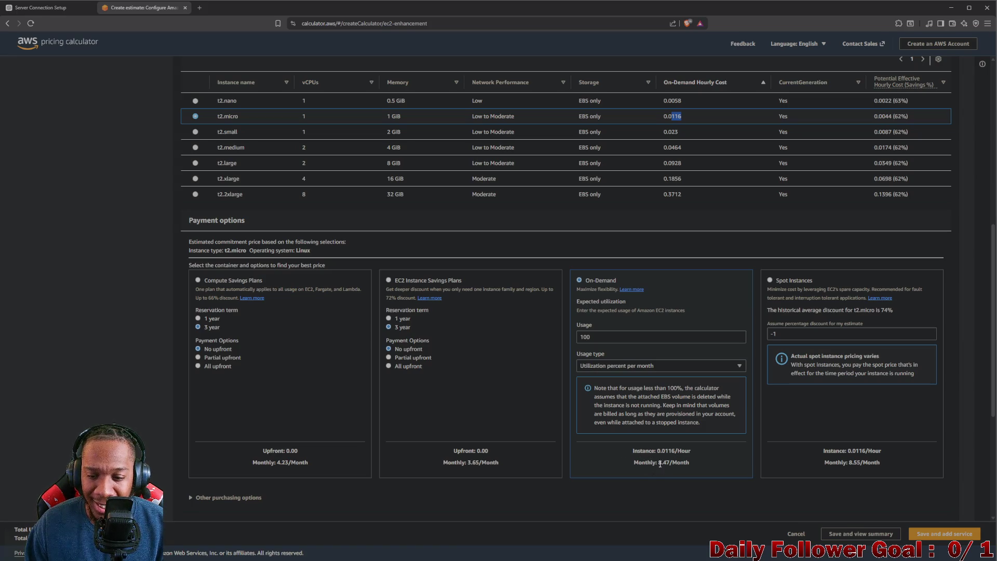
scroll(688, 454, down, 1)
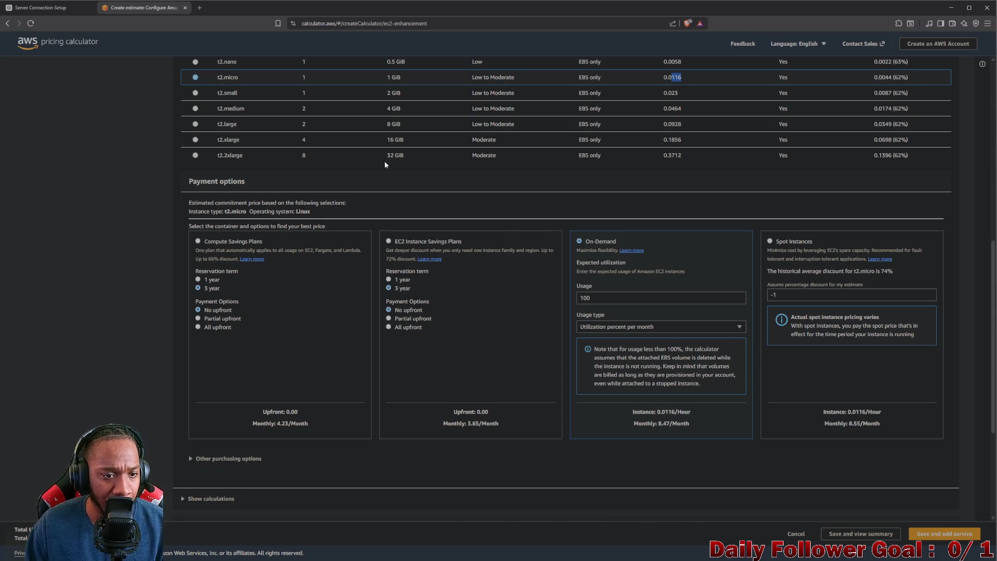
drag(390, 251, 493, 250)
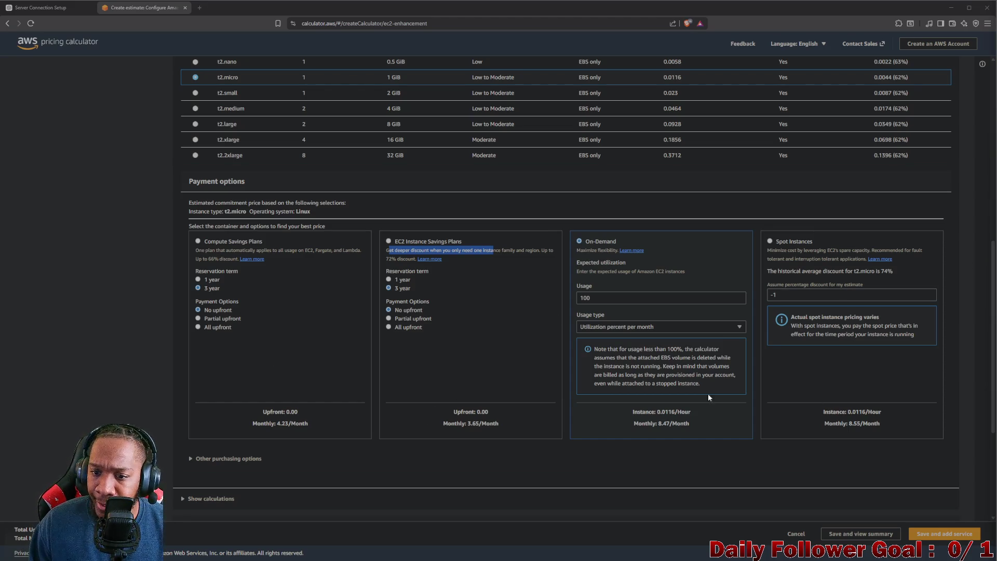
mouse_move(577, 250)
mouse_down()
mouse_move(627, 251)
mouse_move(595, 263)
mouse_move(625, 264)
mouse_up()
click(595, 278)
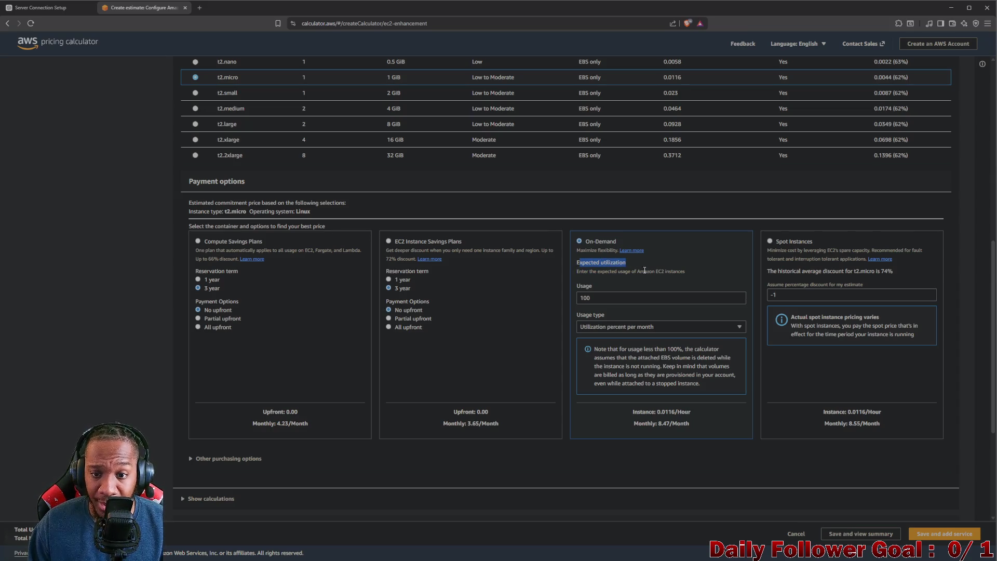
click(644, 271)
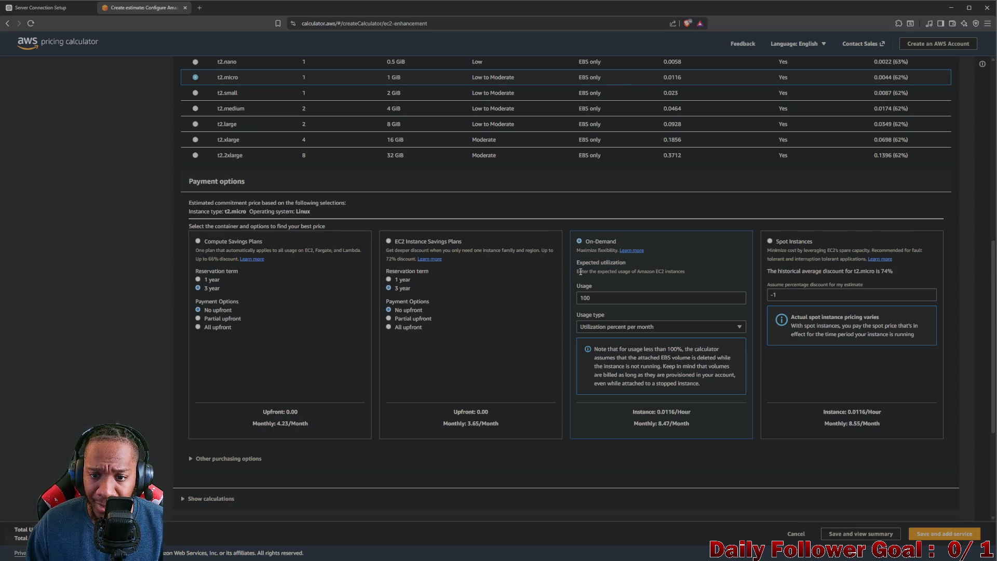
drag(577, 271, 662, 272)
click(625, 297)
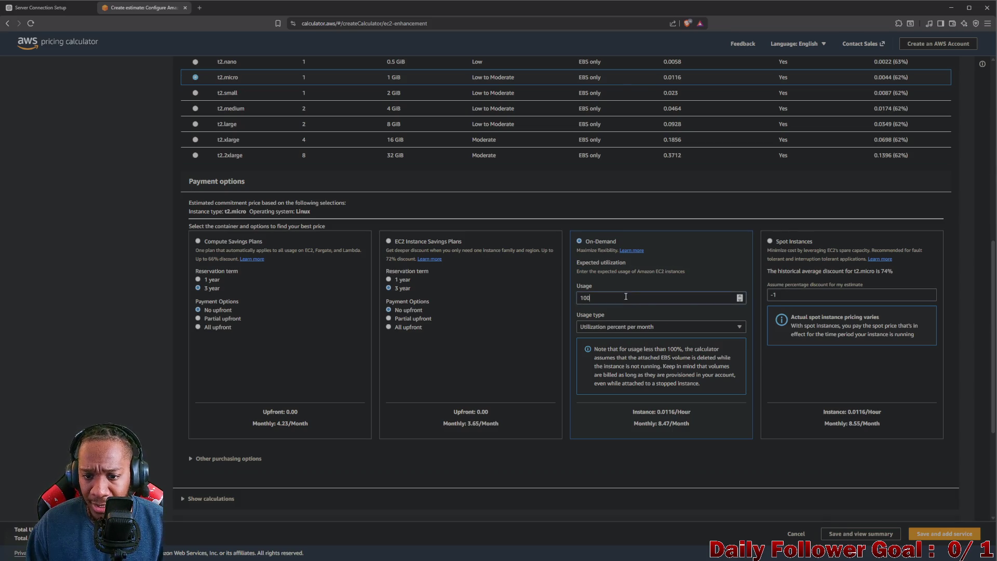
click(740, 294)
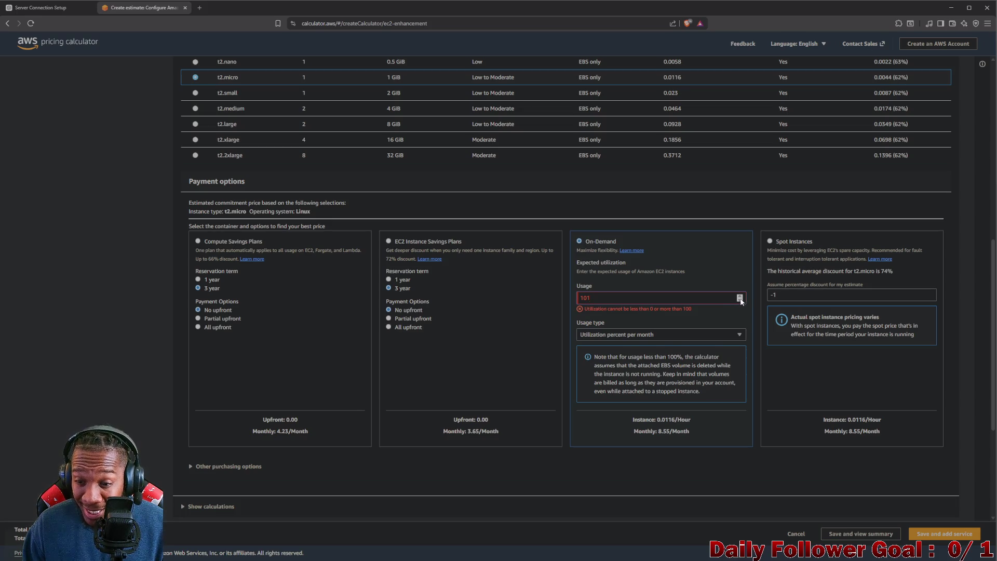
click(740, 300)
double_click(588, 293)
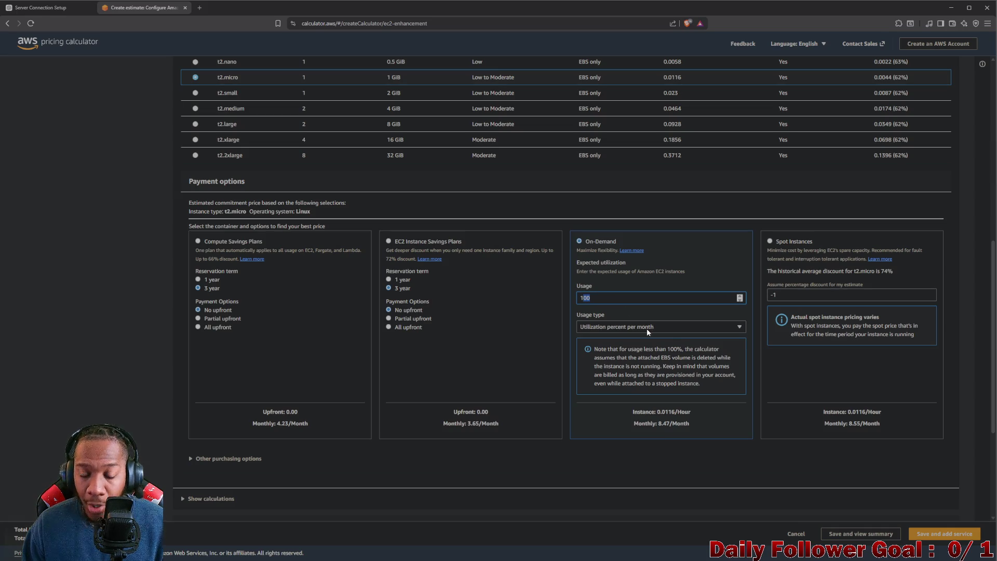
click(669, 311)
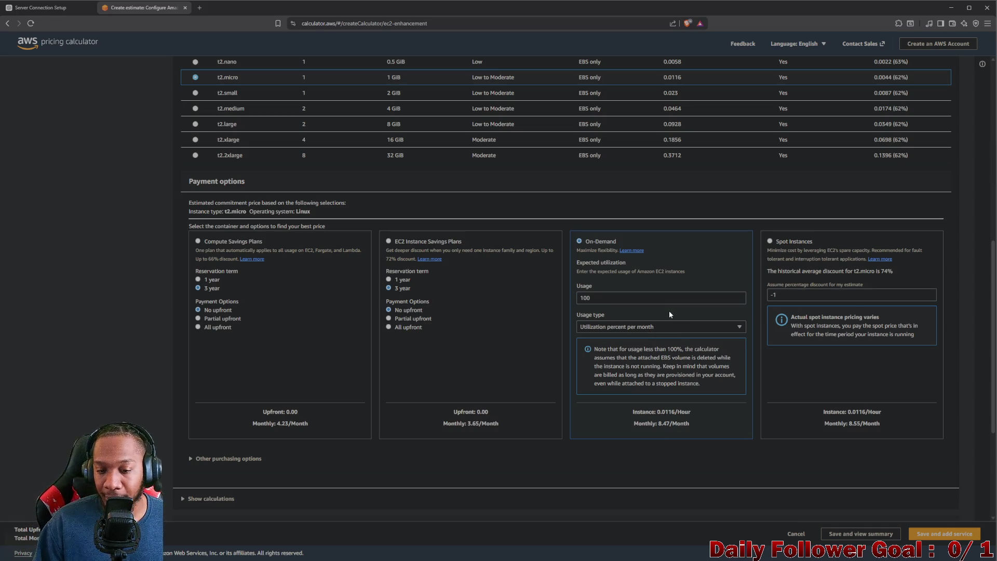
click(648, 328)
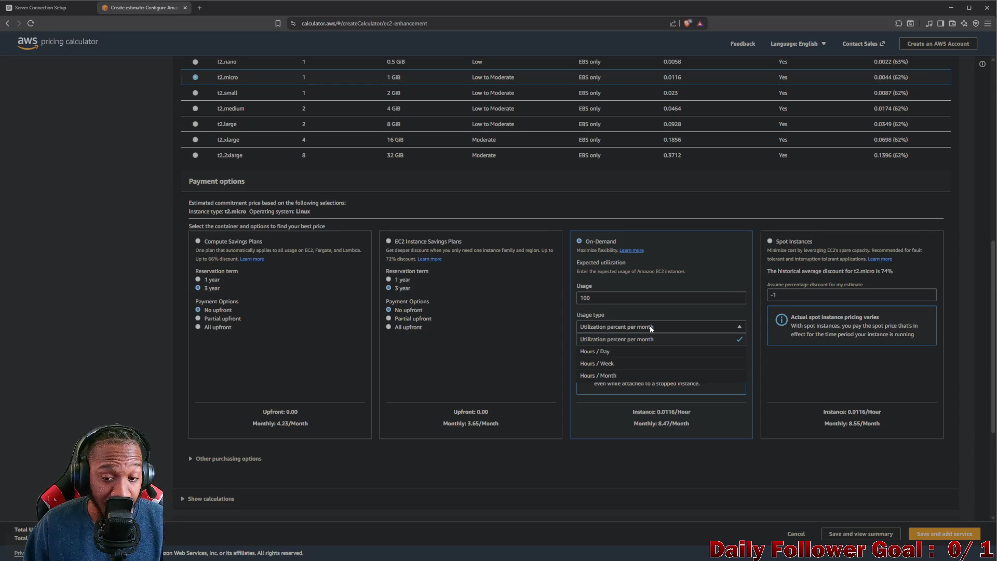
click(651, 328)
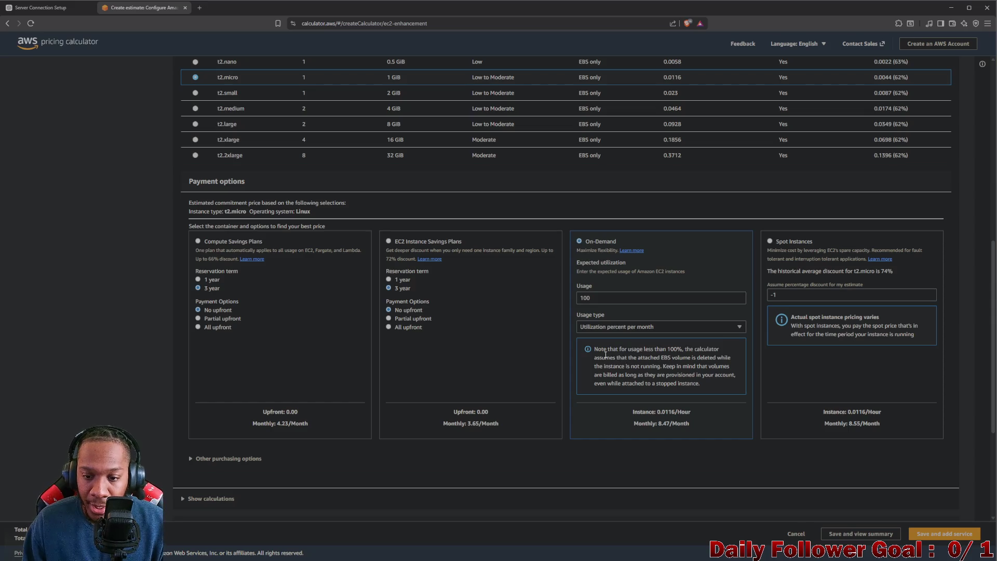
drag(587, 349, 685, 351)
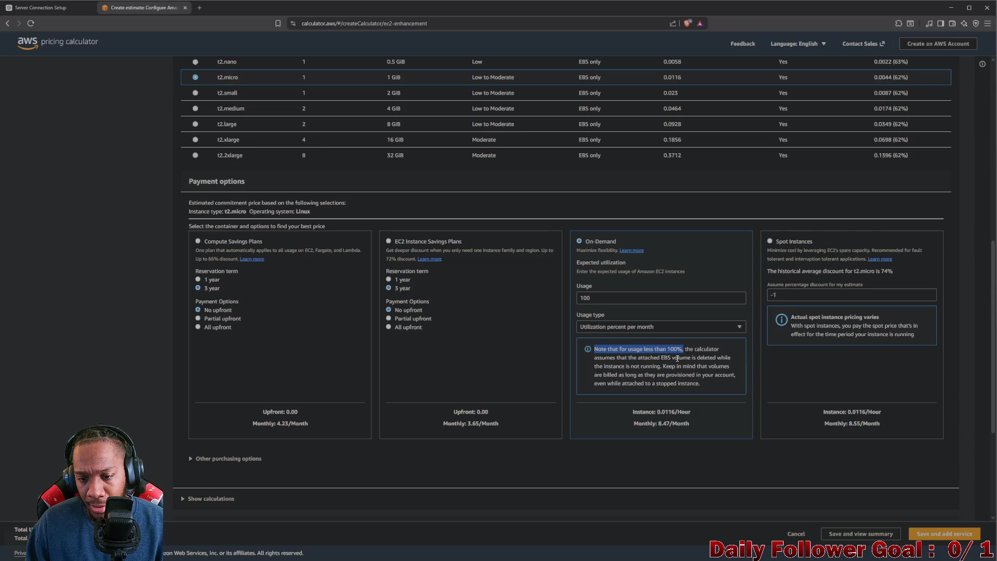
mouse_move(686, 349)
mouse_down()
mouse_move(688, 358)
mouse_move(628, 366)
mouse_move(653, 359)
mouse_move(730, 366)
mouse_move(640, 375)
mouse_move(656, 367)
mouse_move(594, 347)
mouse_up()
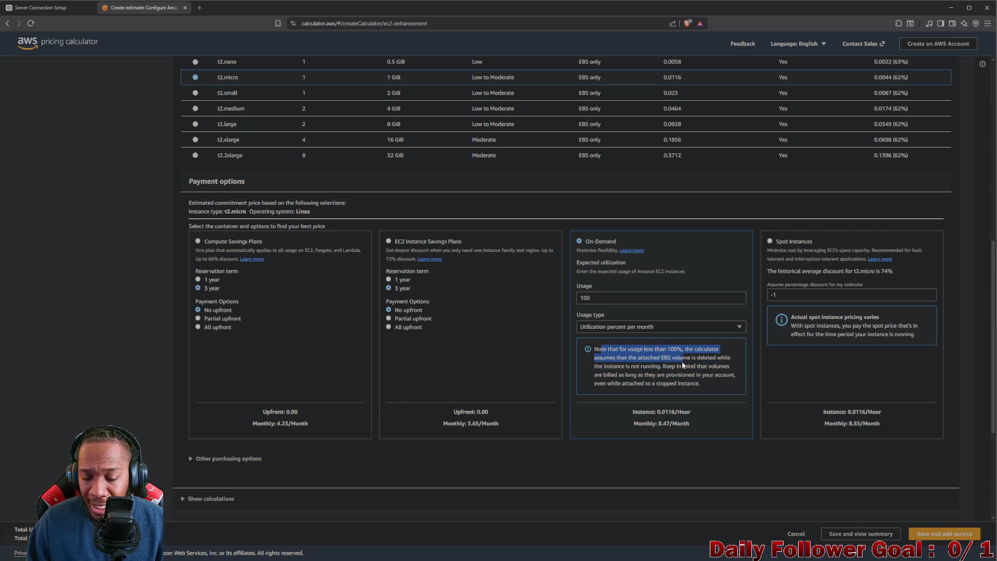
click(682, 366)
mouse_move(686, 349)
mouse_down()
mouse_move(719, 349)
mouse_move(632, 349)
mouse_move(635, 365)
mouse_move(646, 358)
mouse_move(645, 375)
mouse_move(684, 366)
mouse_move(634, 376)
mouse_move(662, 379)
mouse_move(663, 391)
mouse_up()
click(672, 375)
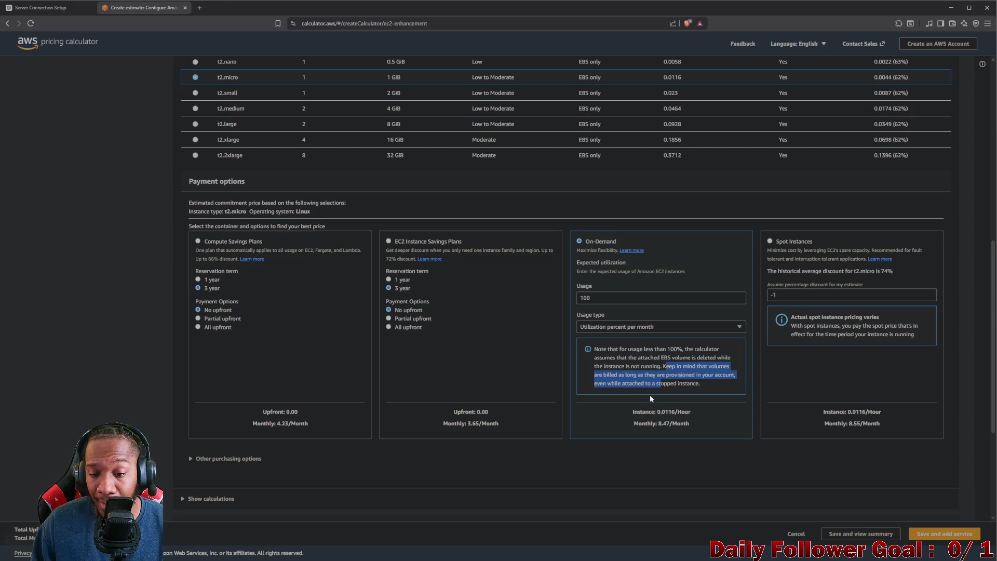
mouse_move(701, 386)
mouse_down()
mouse_move(617, 383)
mouse_move(594, 349)
mouse_up()
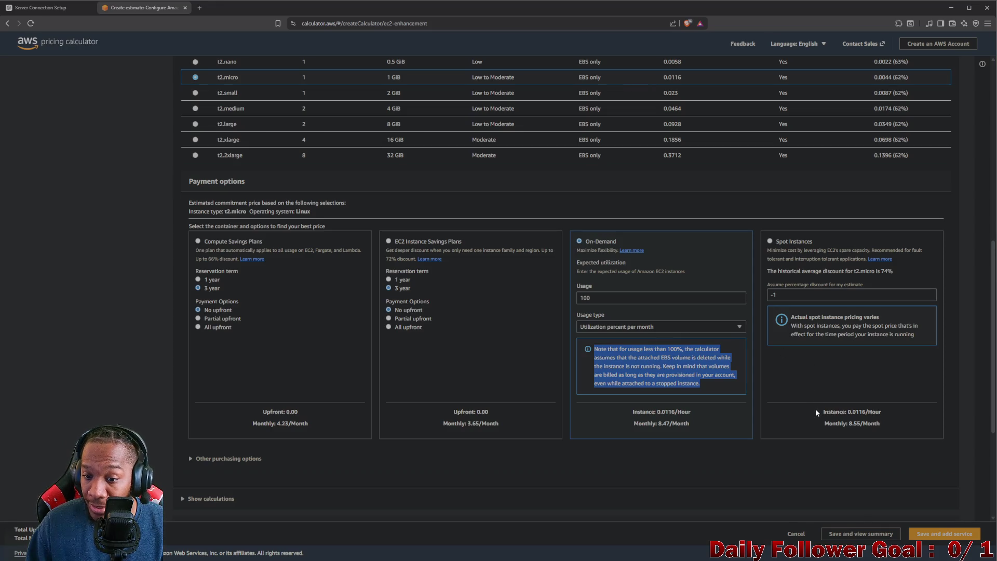
drag(825, 423, 866, 426)
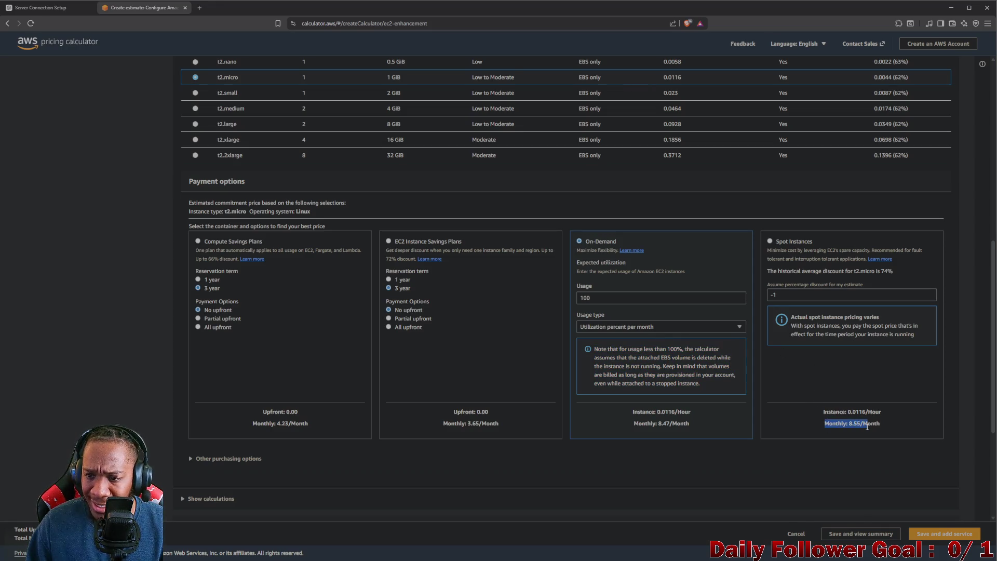
Step: Replace the -1 spot discount with 100 percent
click(804, 294)
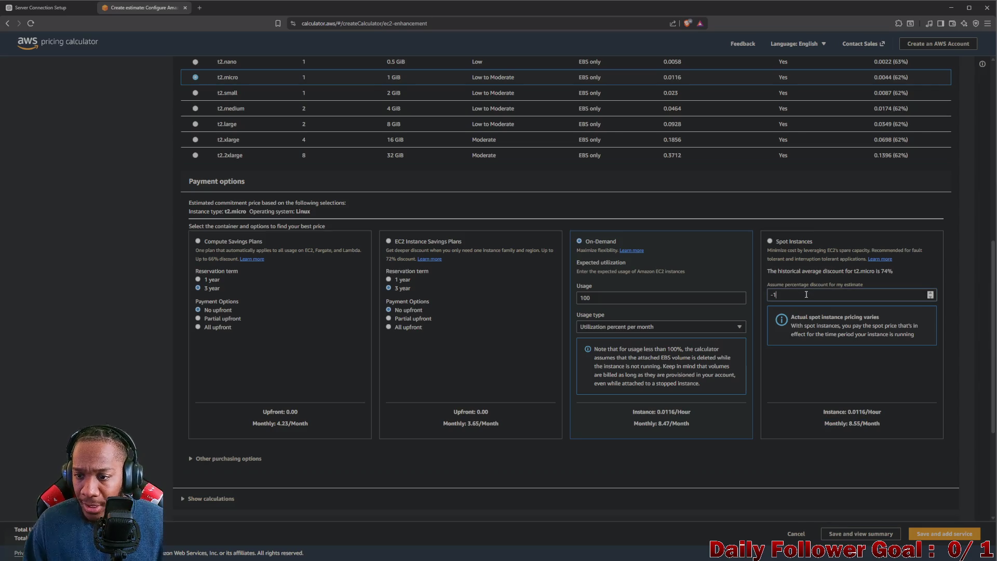
key(BackSpace)
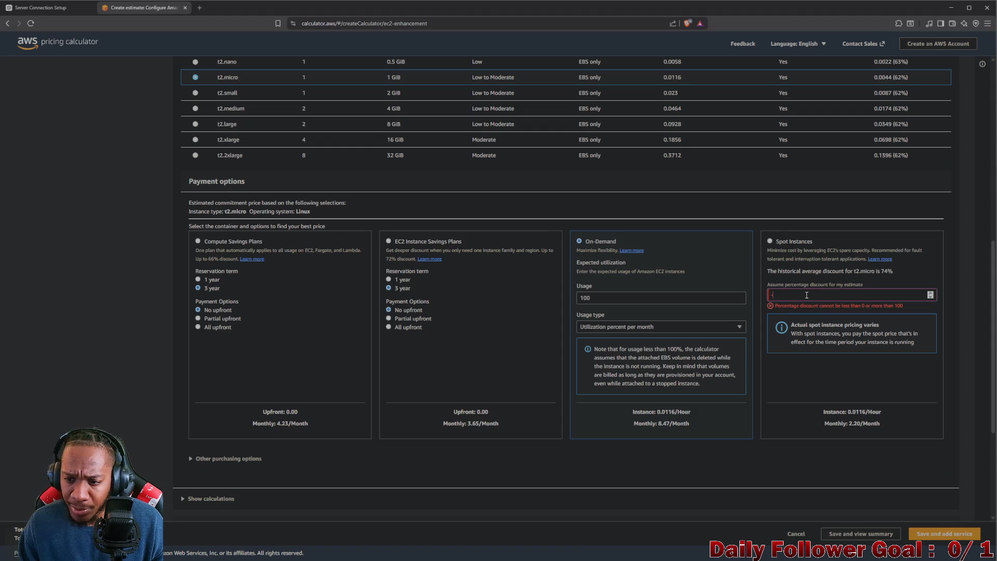
text(100)
key(BackSpace)
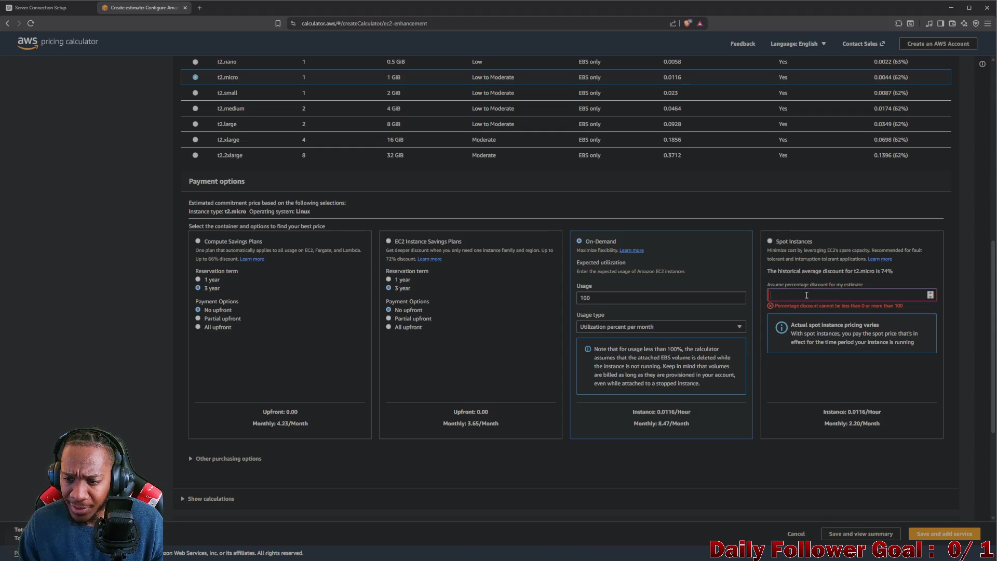
text(100)
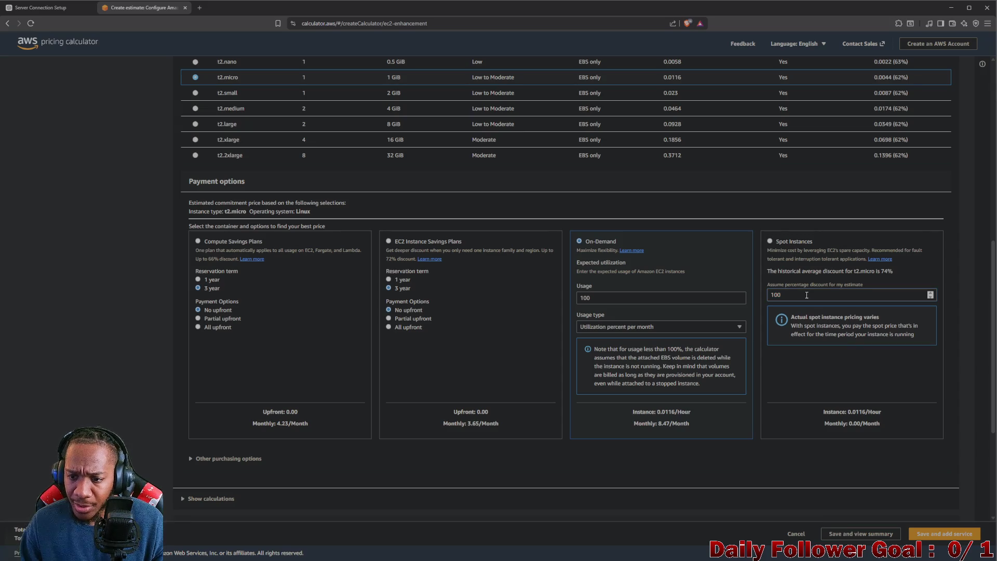
click(836, 379)
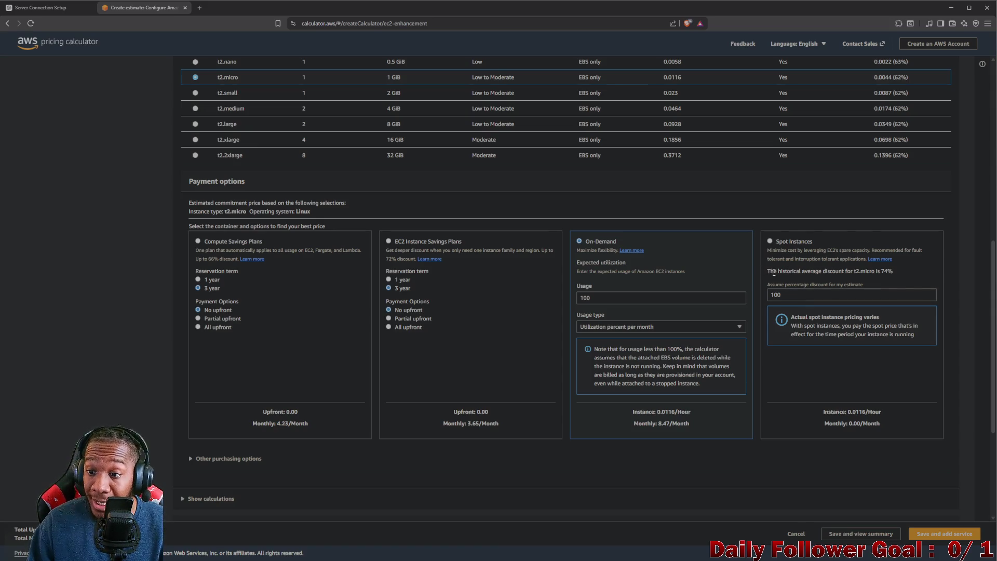
Step: Note the 74% historical spot discount, then delete the spot discount value entirely
drag(773, 270, 908, 275)
click(811, 295)
key(ctrl+a)
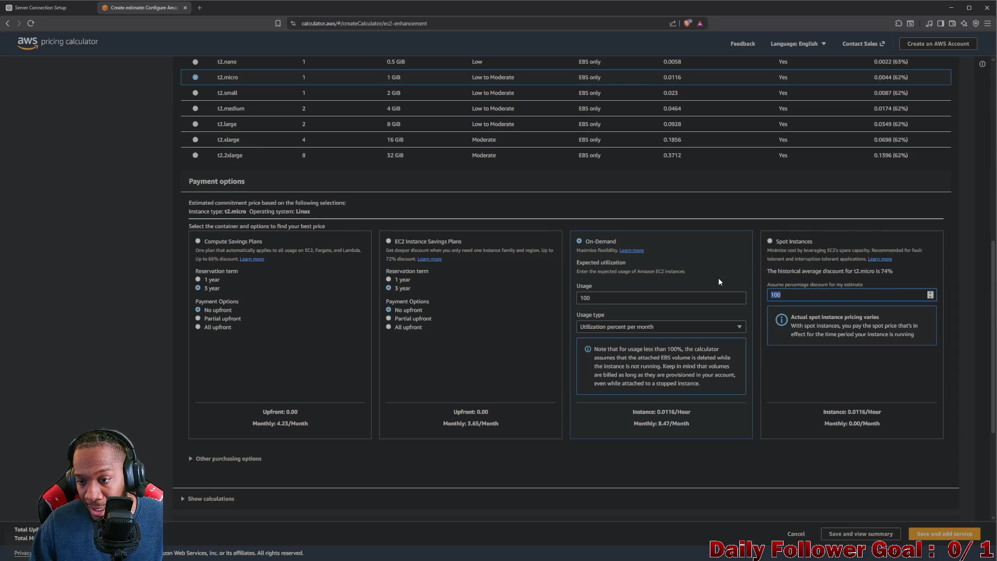
key(BackSpace)
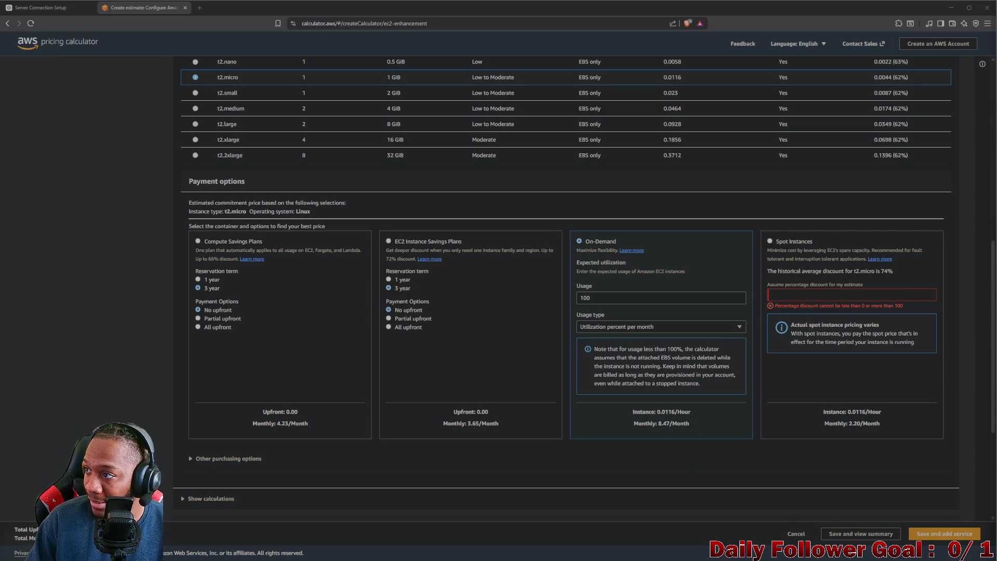
scroll(606, 302, down, 3)
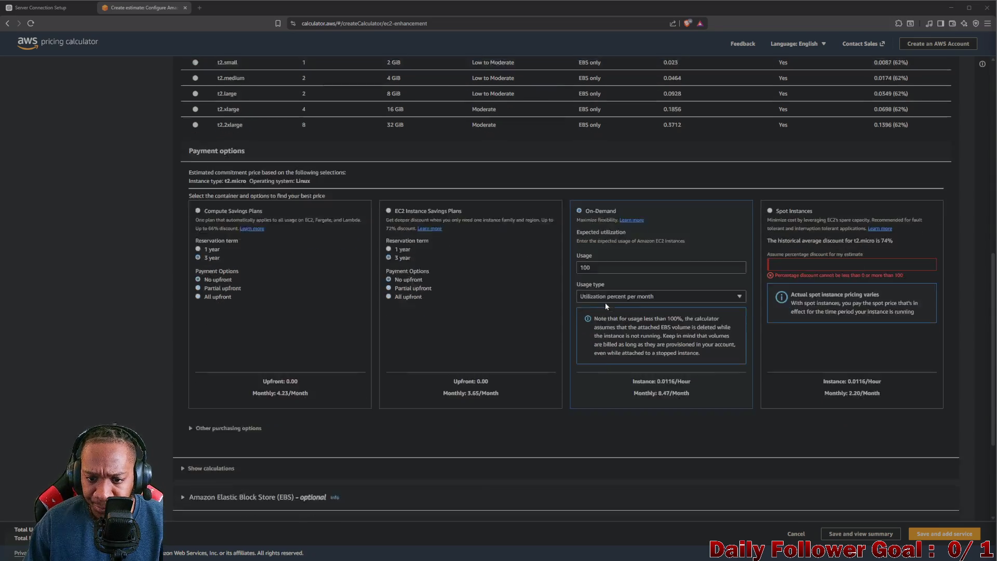
drag(579, 185, 675, 195)
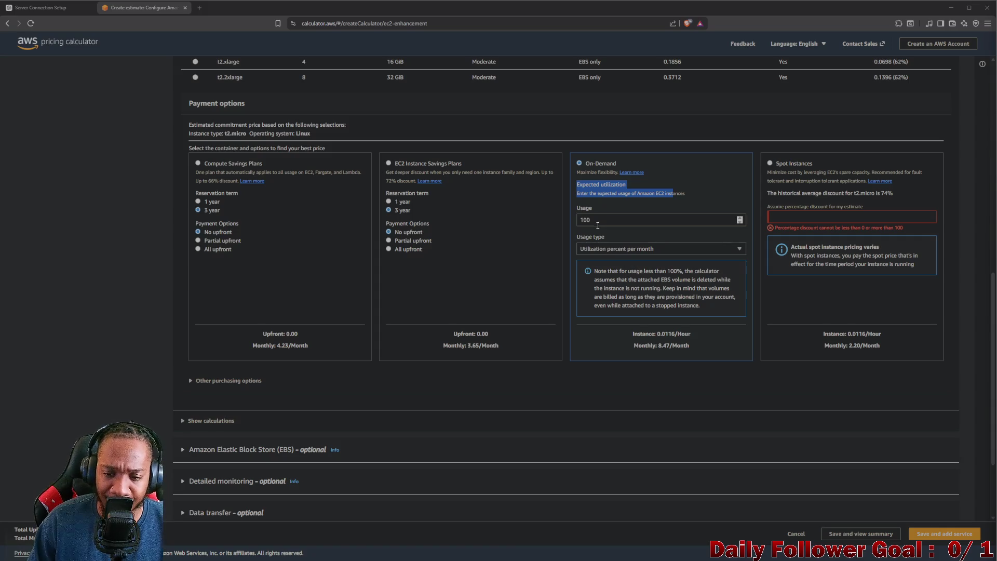
scroll(597, 225, up, 5)
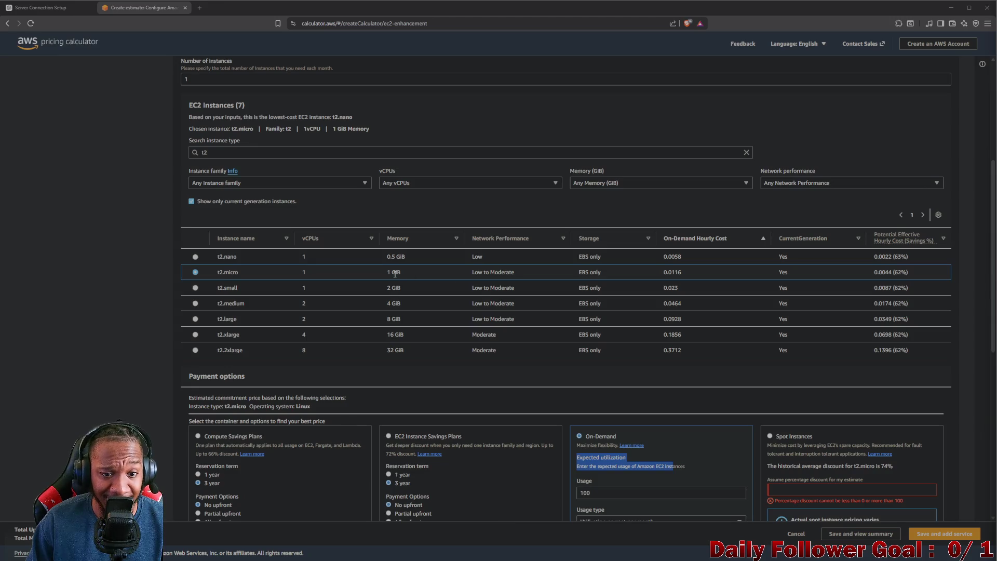
drag(395, 274, 391, 274)
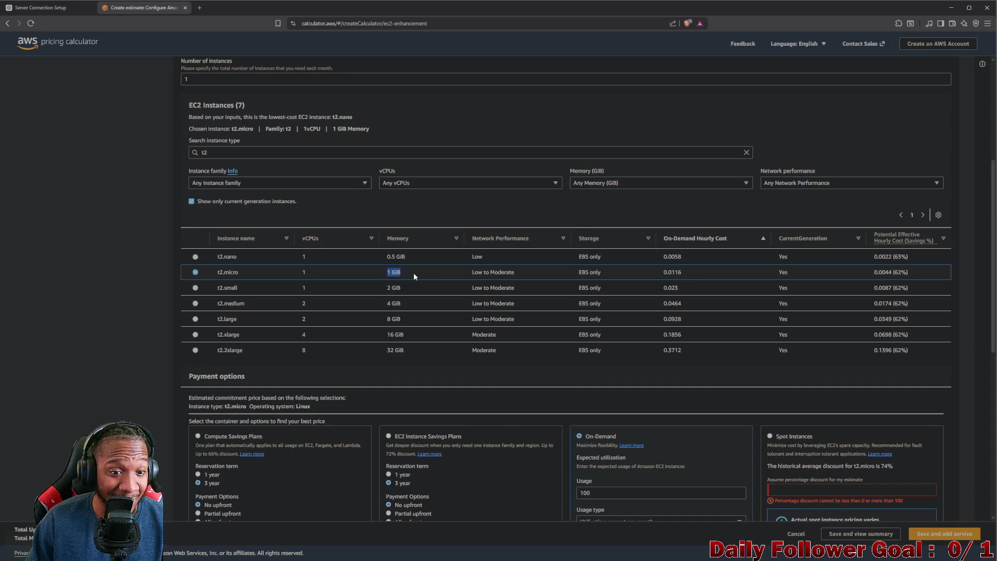
drag(300, 273, 313, 272)
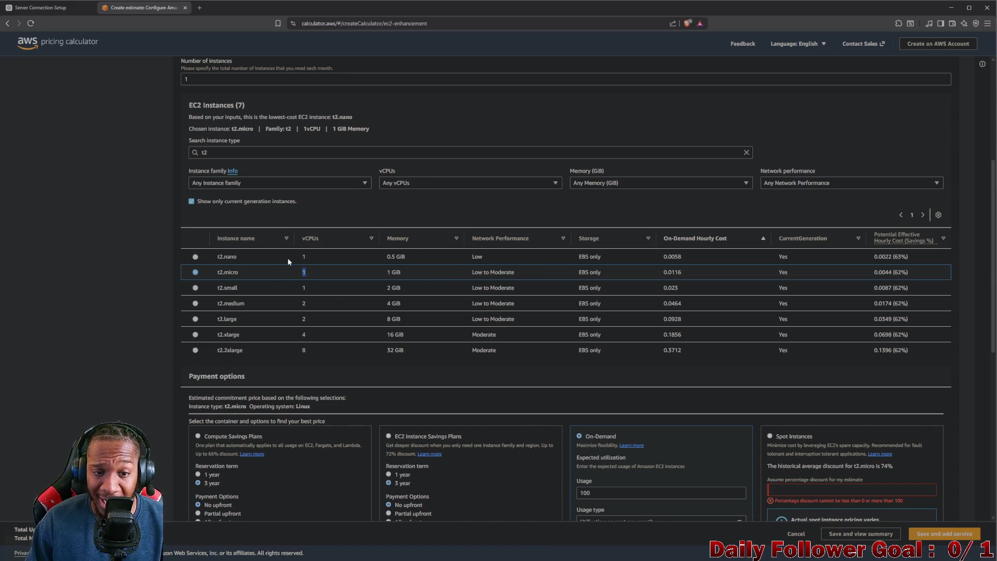
drag(289, 274, 436, 272)
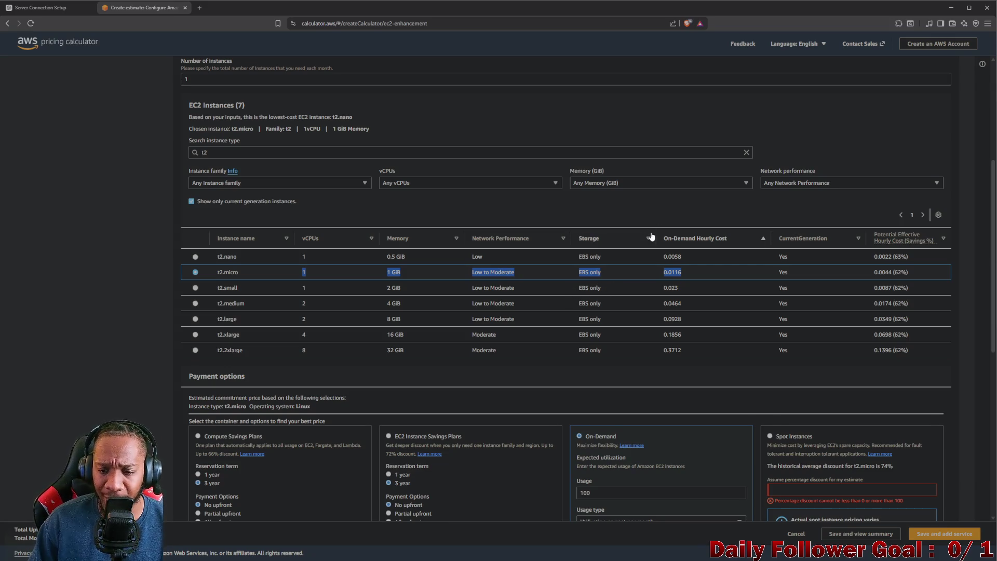
scroll(651, 236, down, 1)
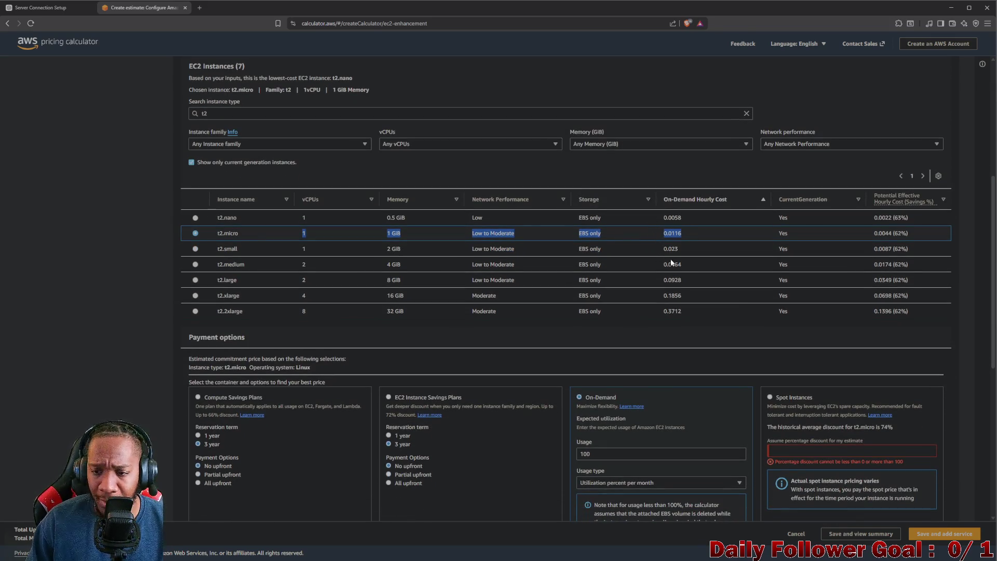
scroll(714, 218, down, 3)
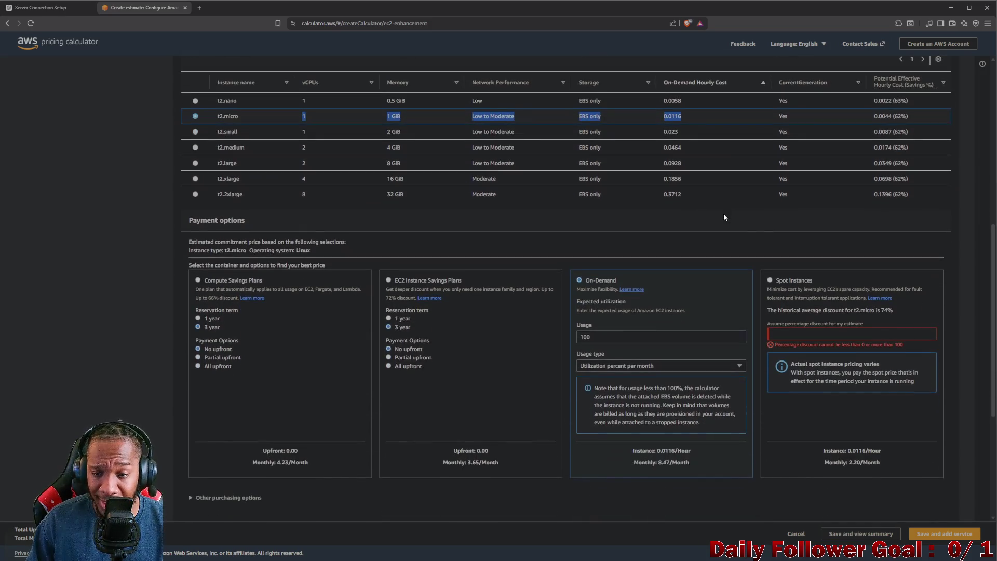
click(289, 120)
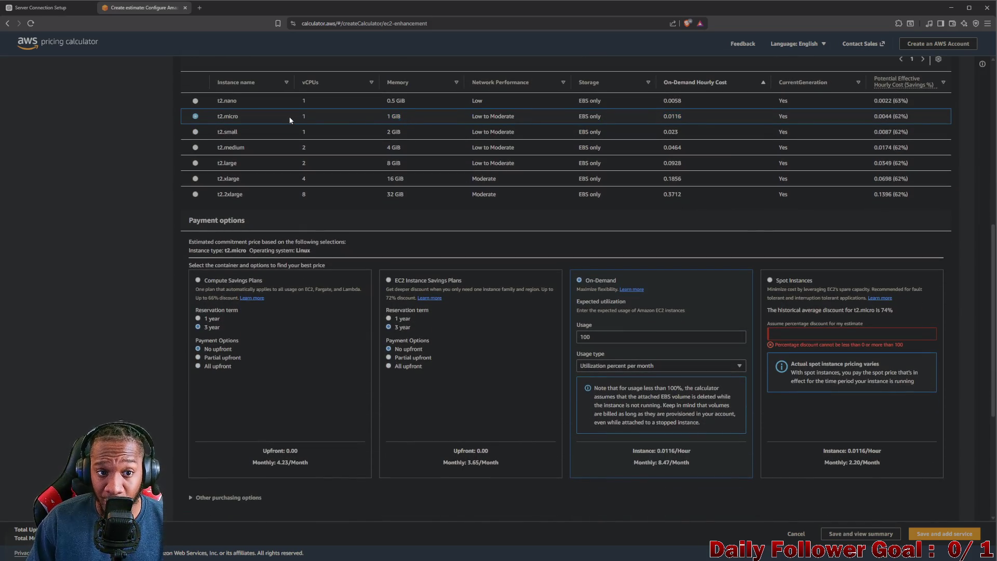
drag(290, 120, 793, 114)
scroll(652, 210, down, 2)
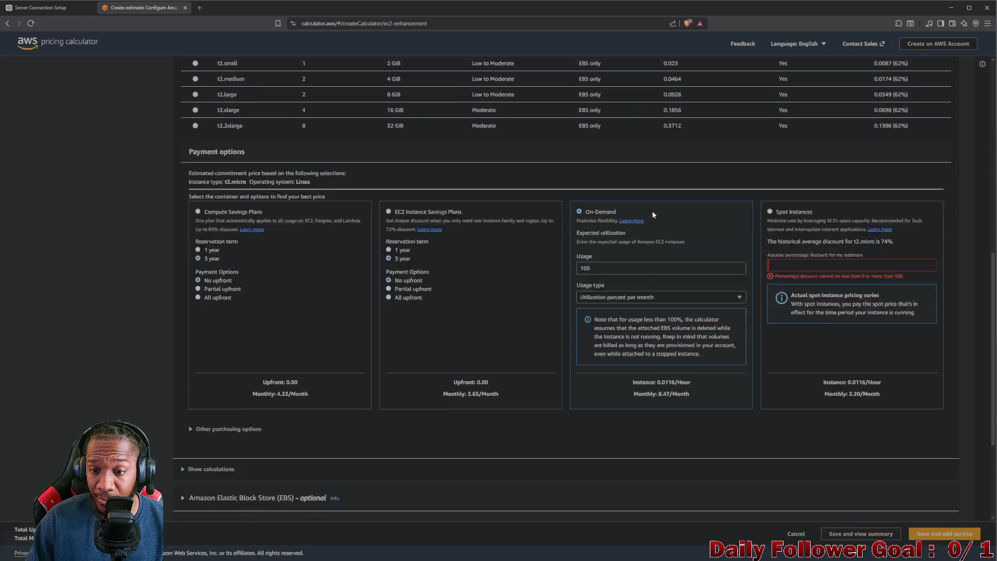
drag(627, 345, 693, 344)
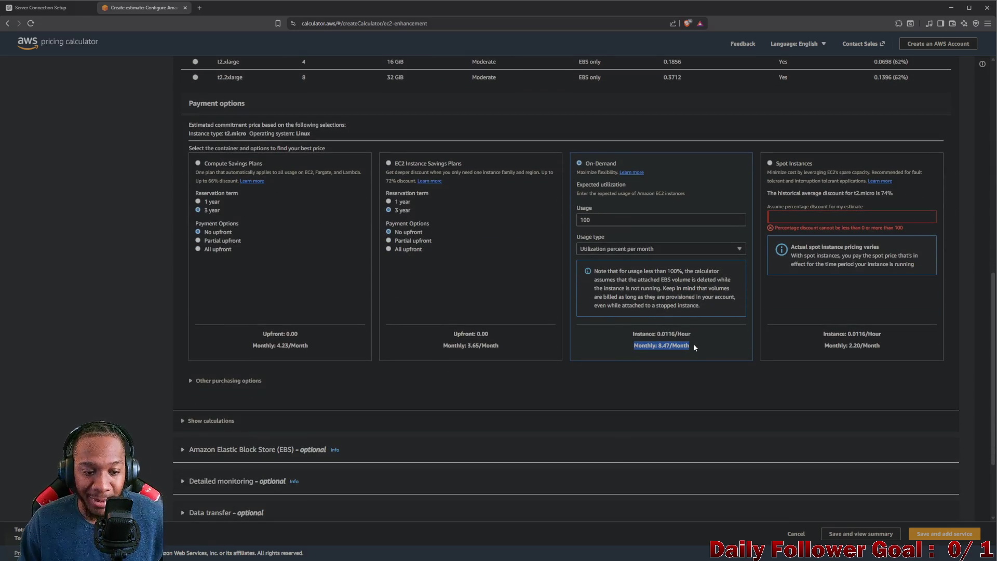
scroll(626, 310, up, 2)
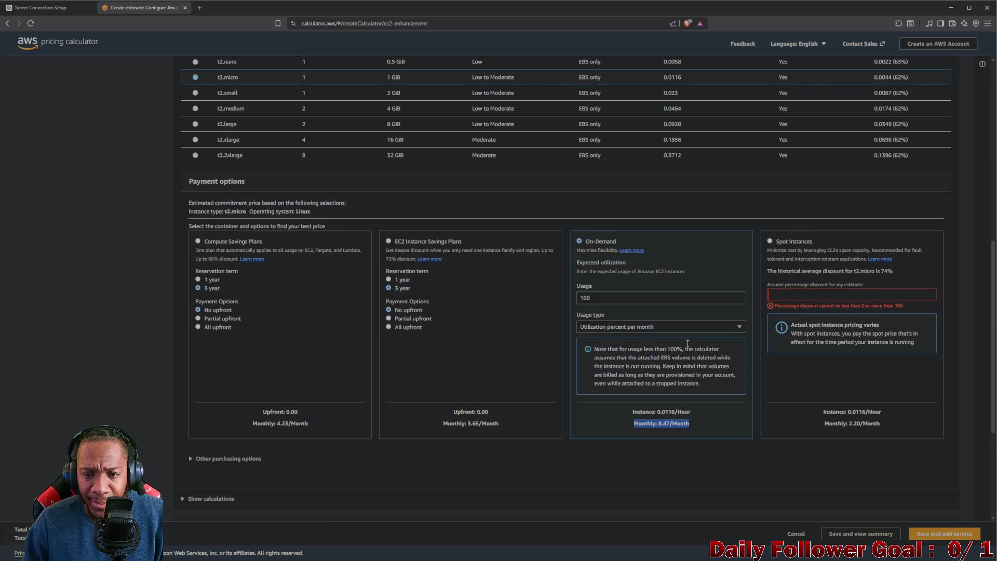
Step: Switch the On-Demand usage type to Hours / Day
click(623, 298)
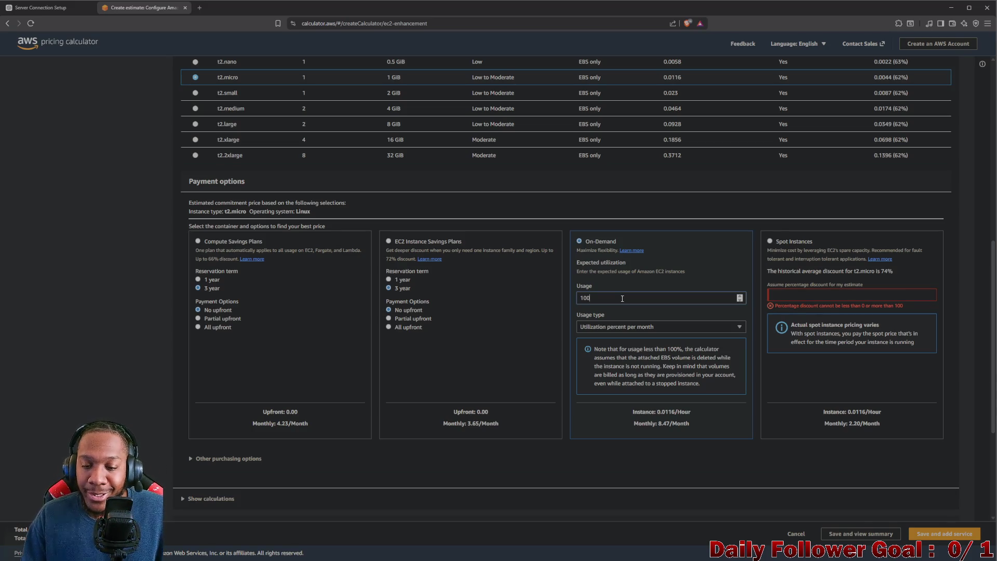
click(666, 326)
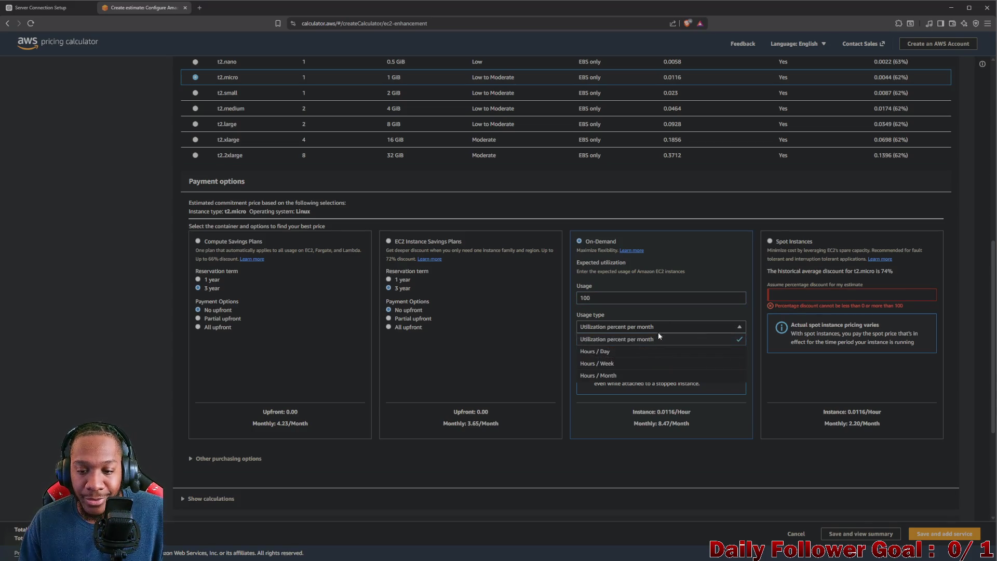
click(617, 355)
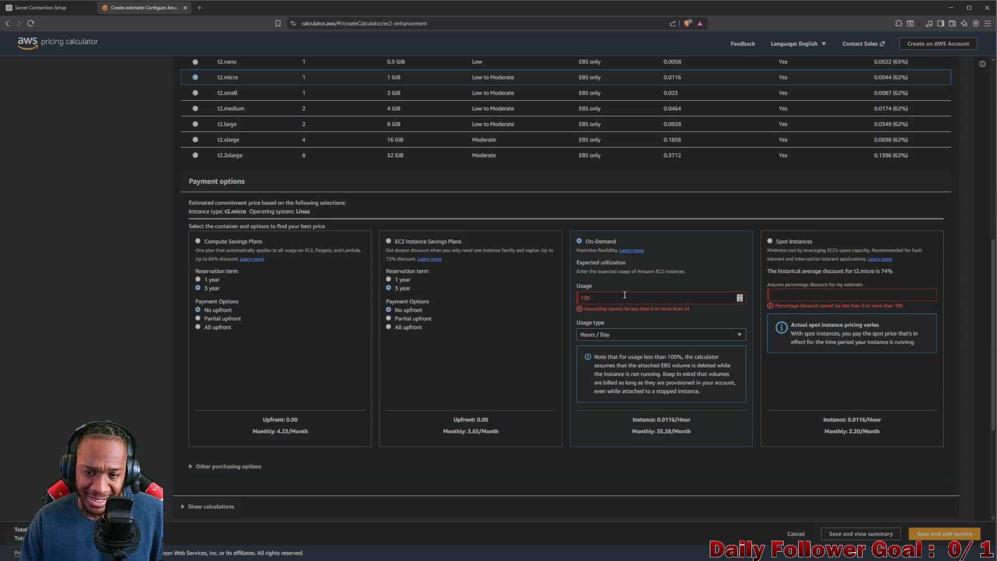
Step: Try 0, 2, 24, 3 and 4 hours per day in Usage, then leave it empty
click(620, 297)
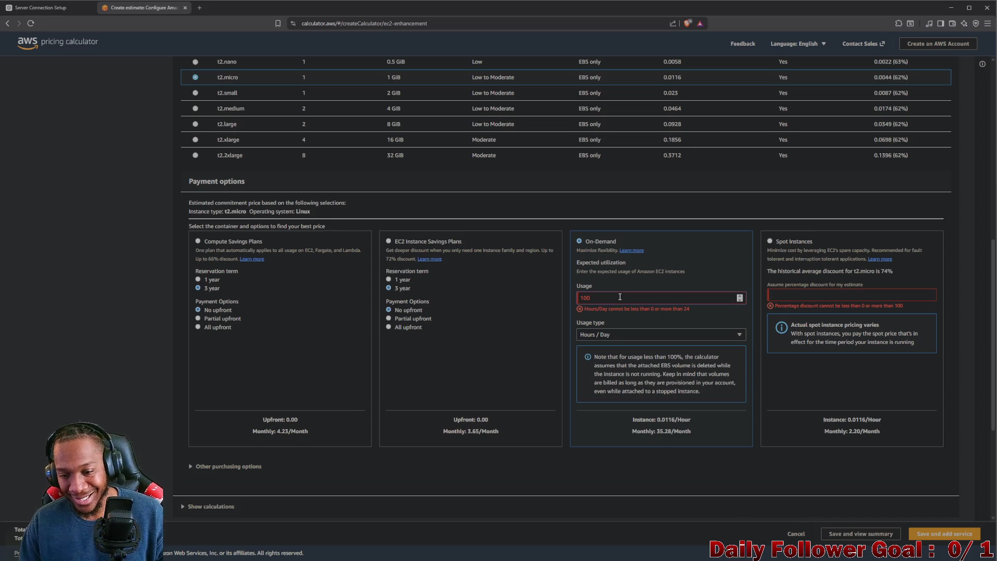
key(BackSpace)
key(BackSpace)
key(BackSpace)
text(0)
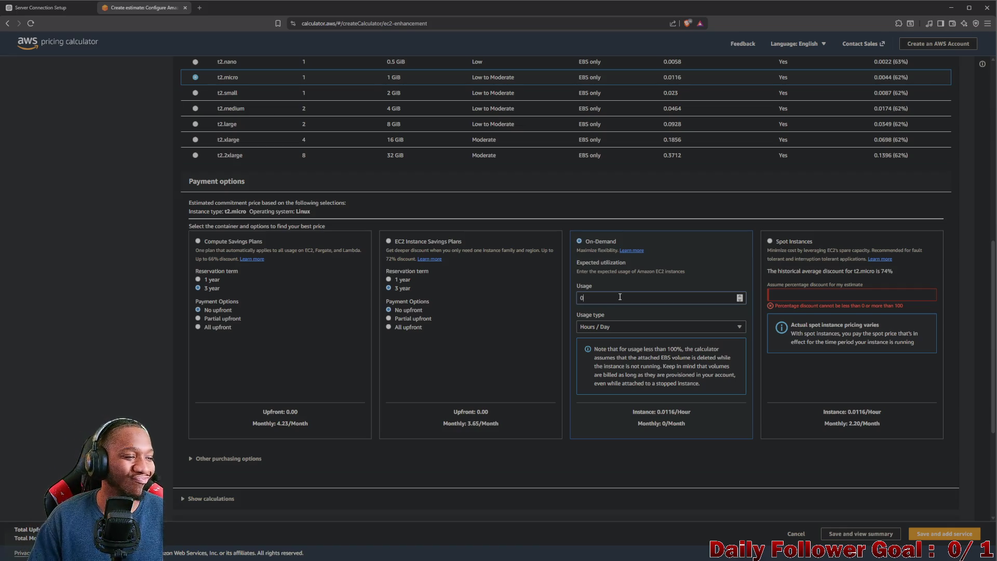
key(BackSpace)
text(2)
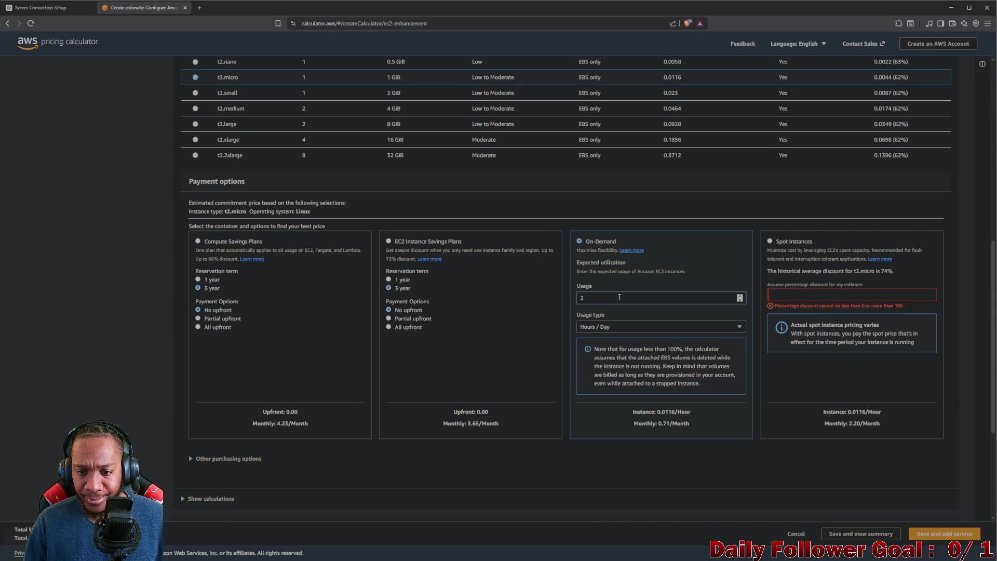
text(4)
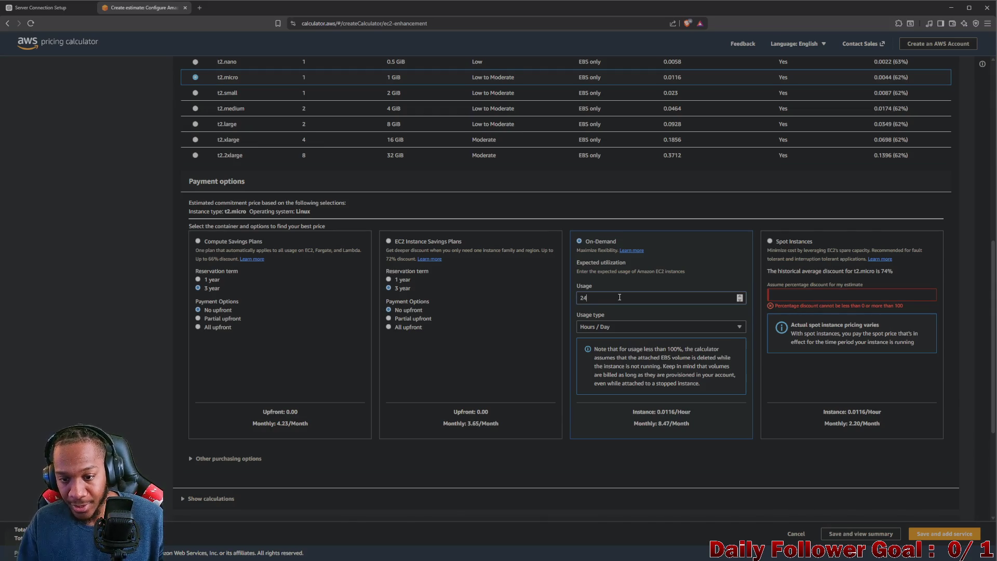
key(BackSpace)
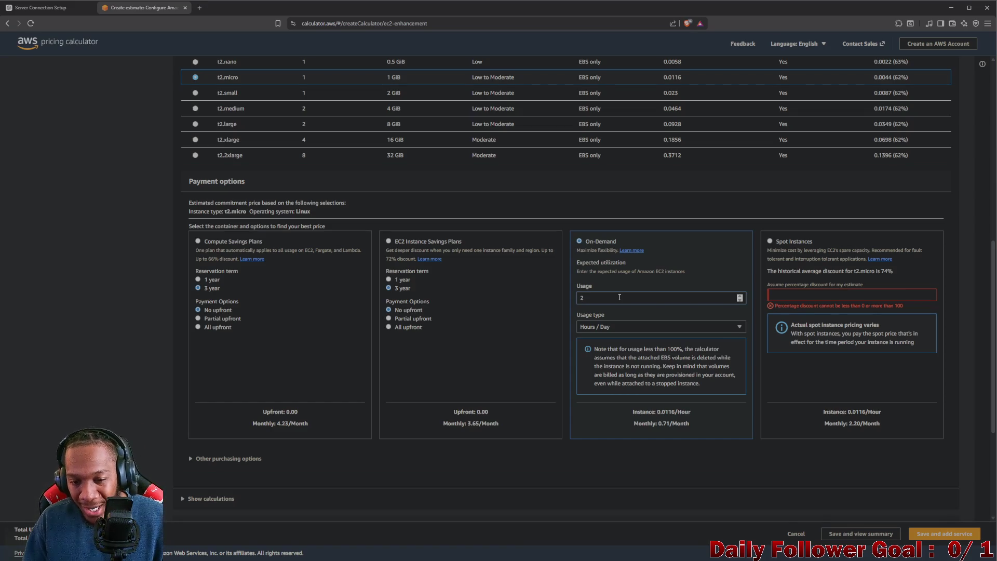
key(BackSpace)
text(3)
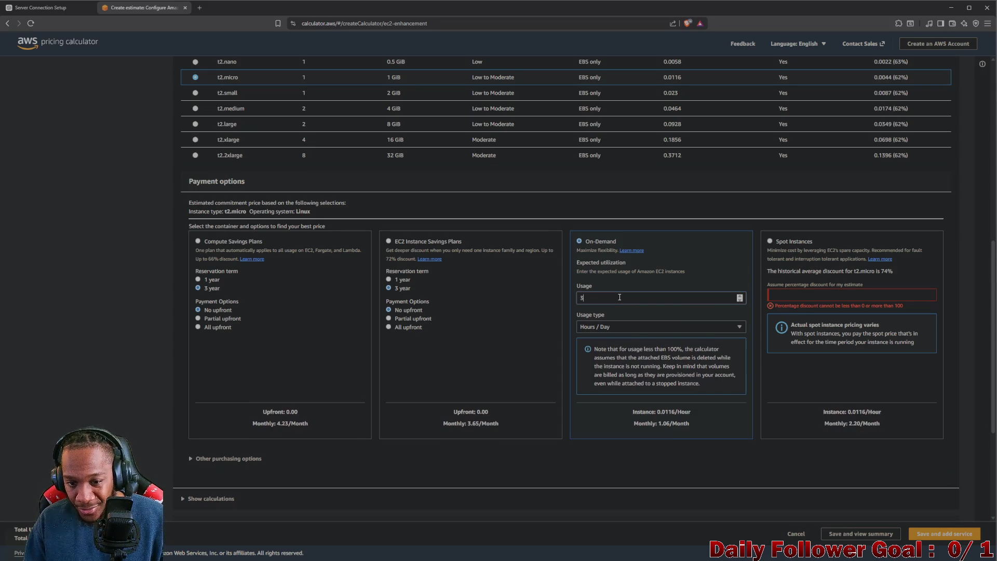
key(BackSpace)
text(4)
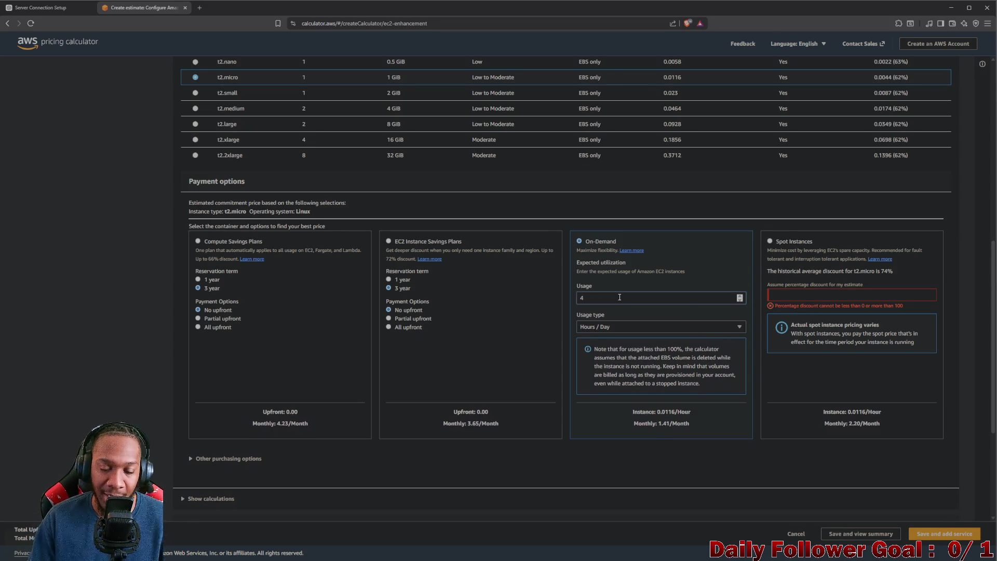
key(BackSpace)
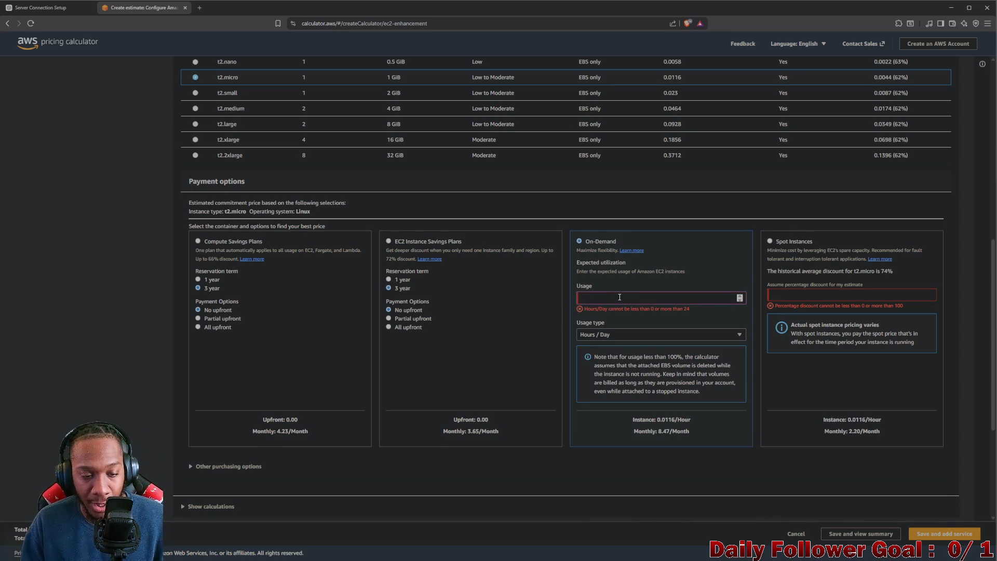
scroll(620, 297, down, 2)
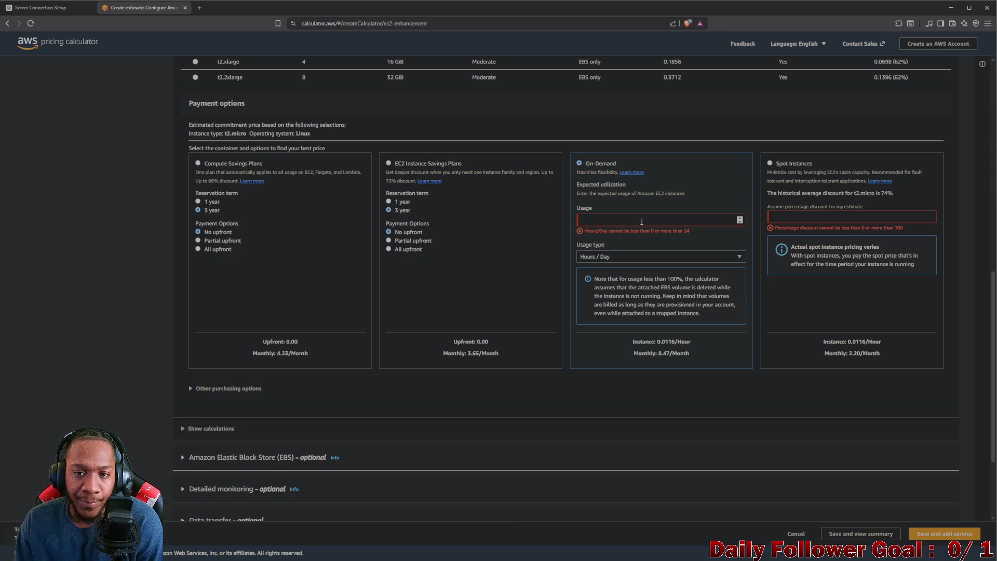
scroll(467, 286, down, 3)
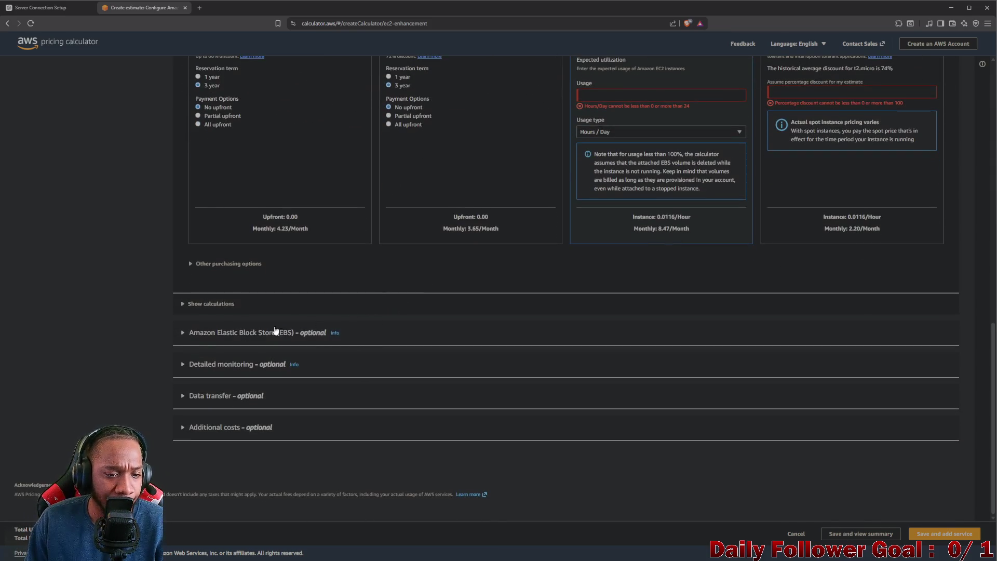
click(182, 334)
scroll(273, 307, down, 3)
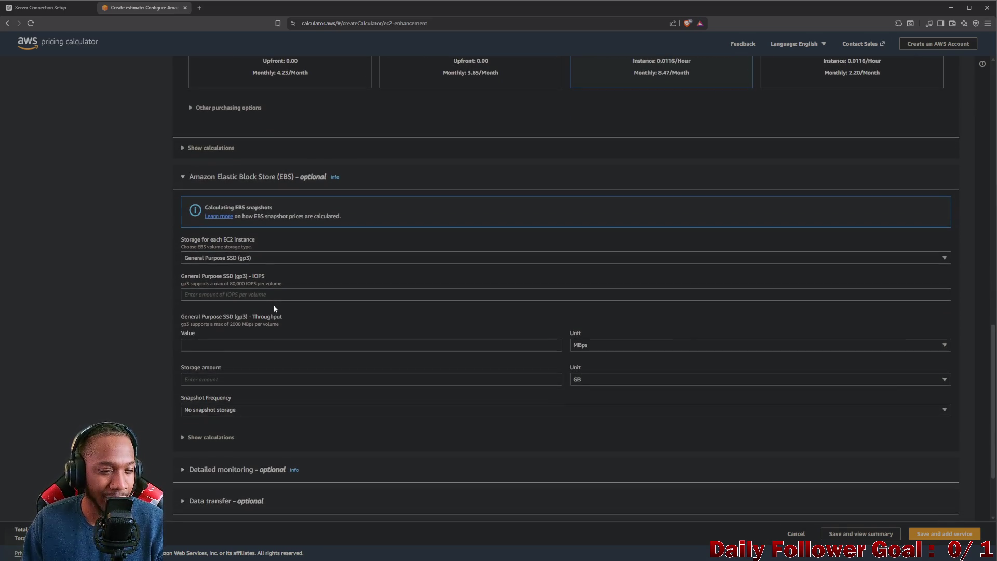
scroll(274, 308, down, 1)
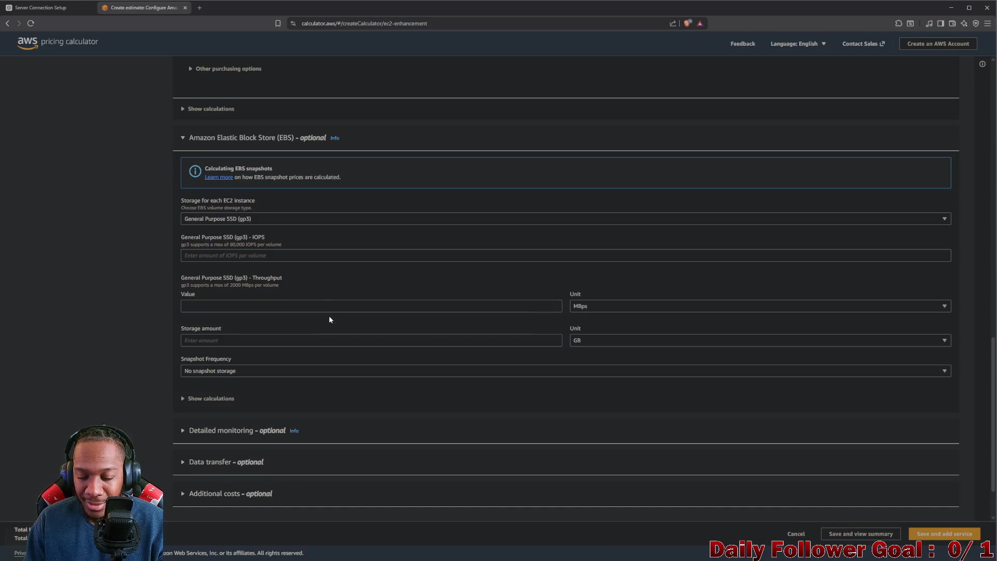
scroll(323, 310, down, 2)
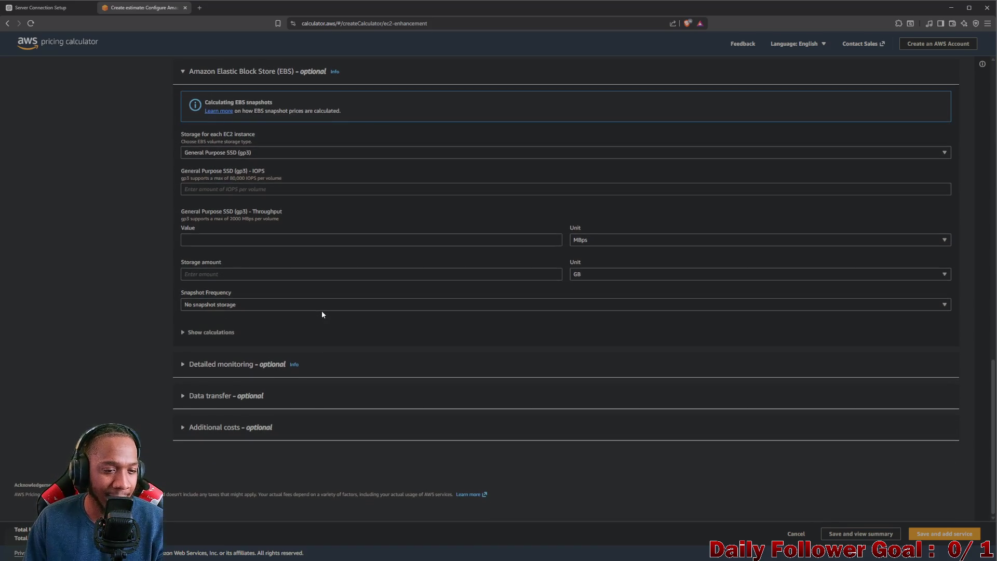
scroll(319, 288, up, 20)
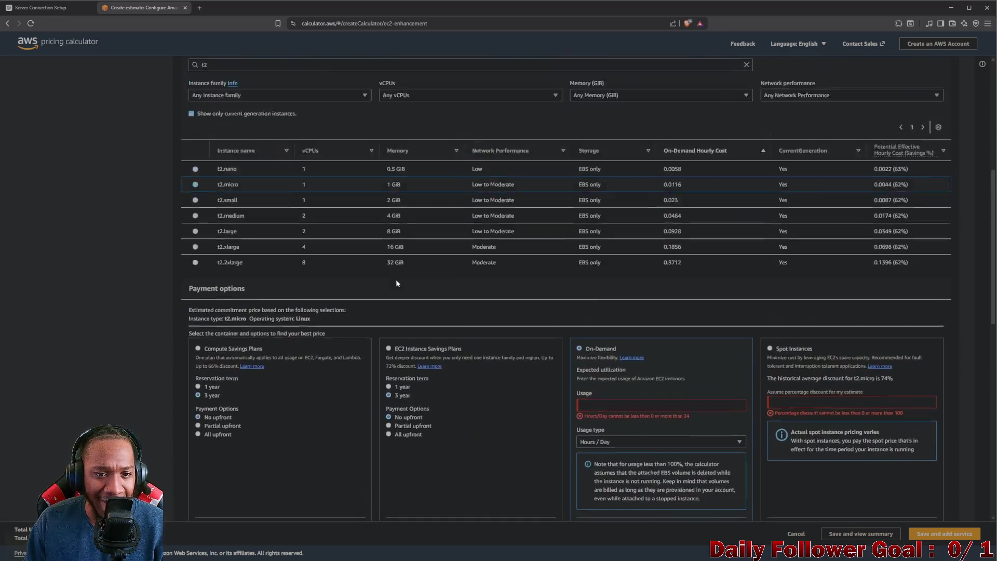
scroll(506, 337, down, 1)
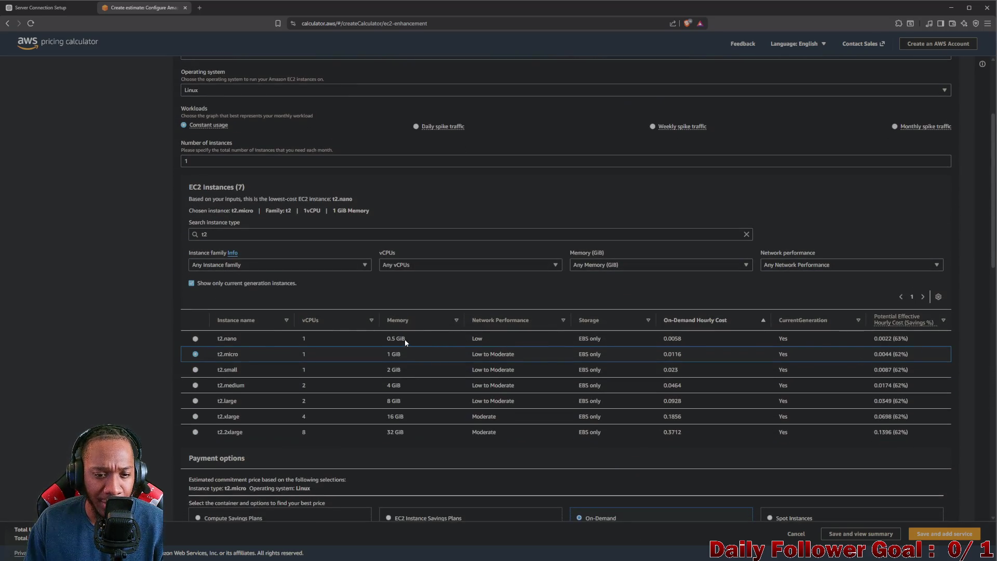
scroll(444, 347, down, 7)
scroll(414, 299, down, 11)
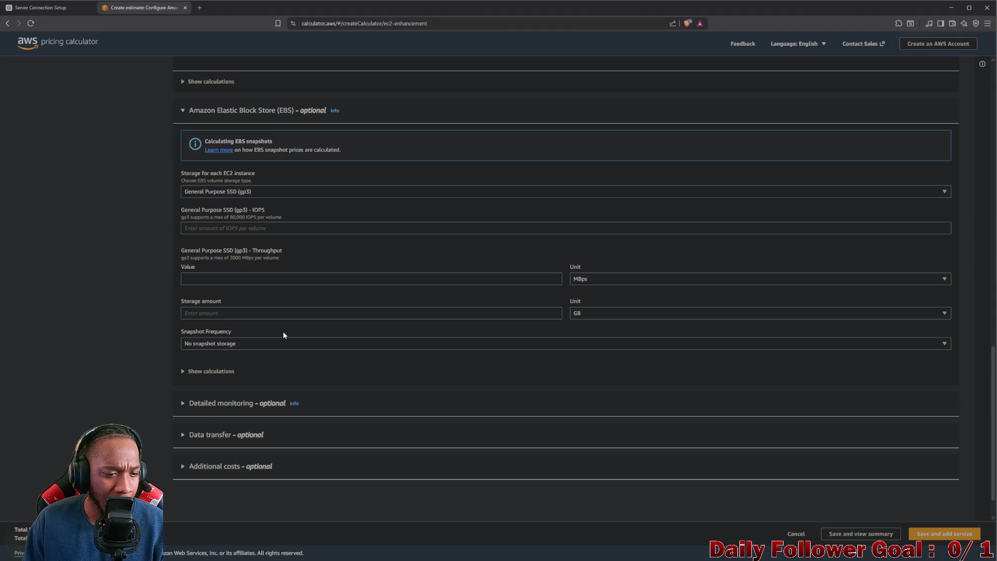
scroll(234, 329, down, 1)
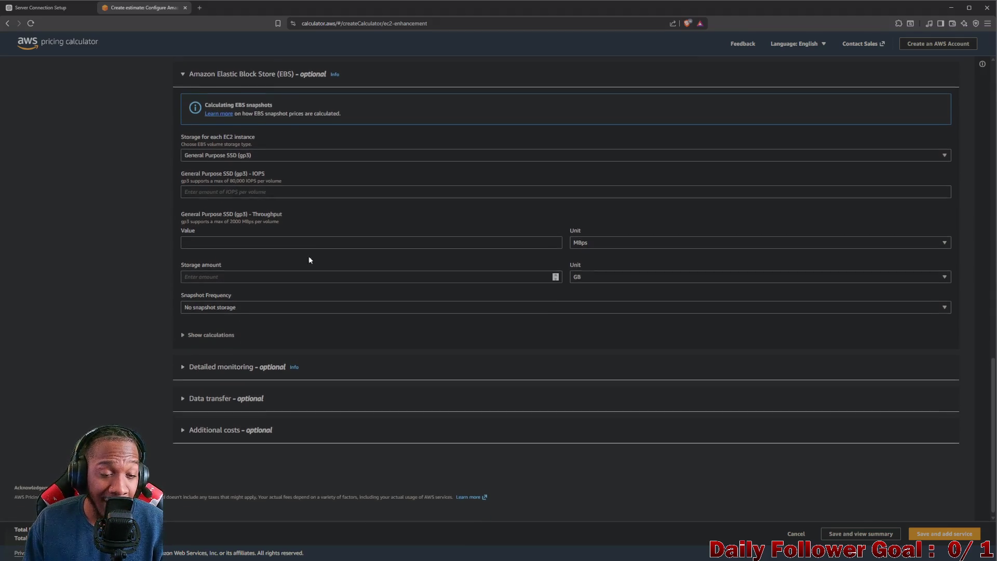
scroll(561, 306, up, 3)
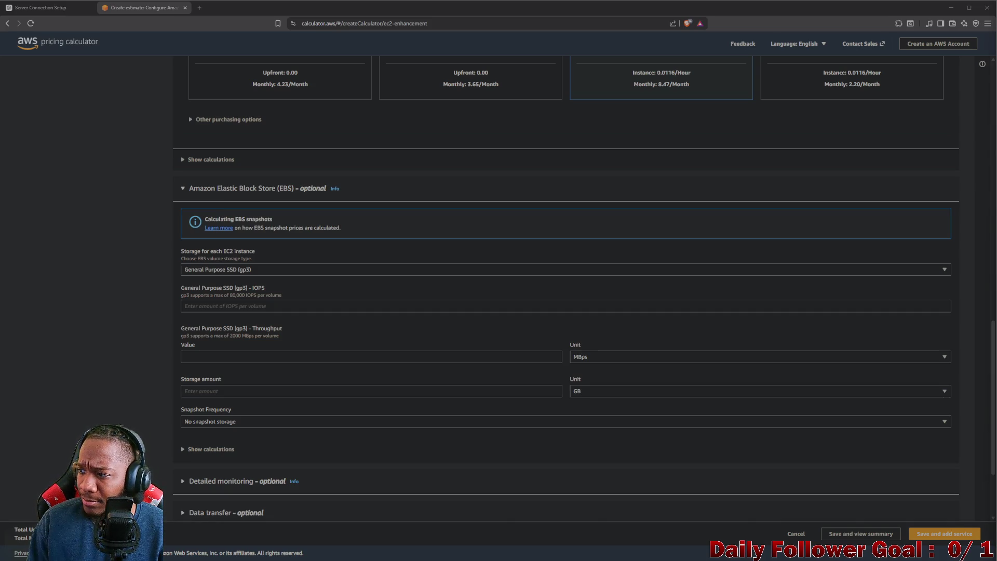
scroll(321, 369, up, 15)
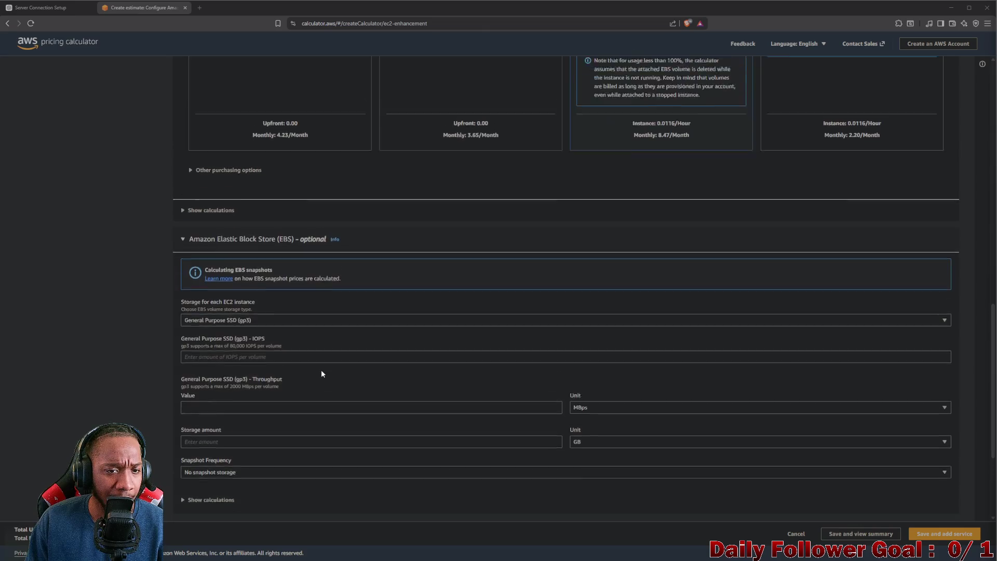
scroll(342, 370, down, 2)
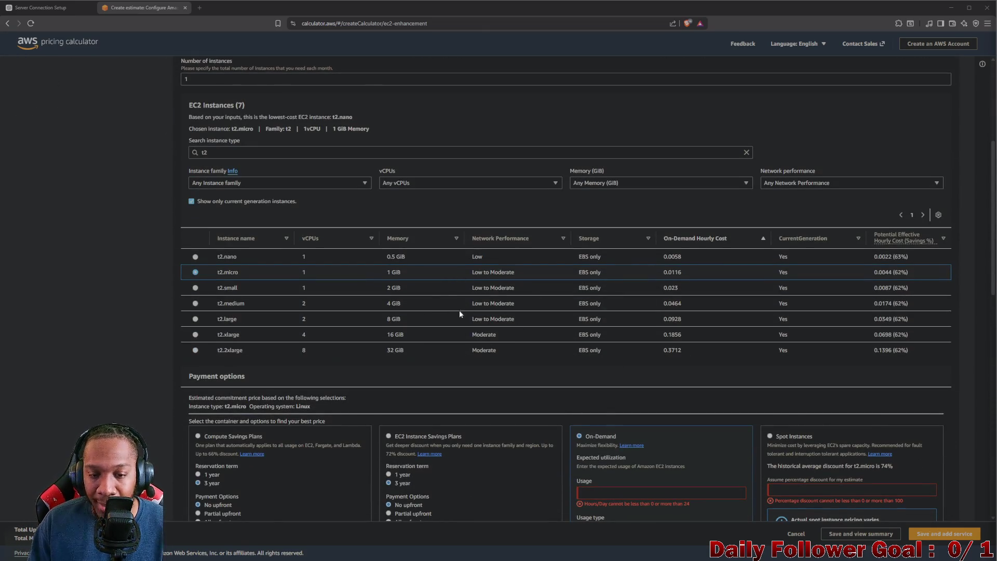
drag(288, 272, 375, 277)
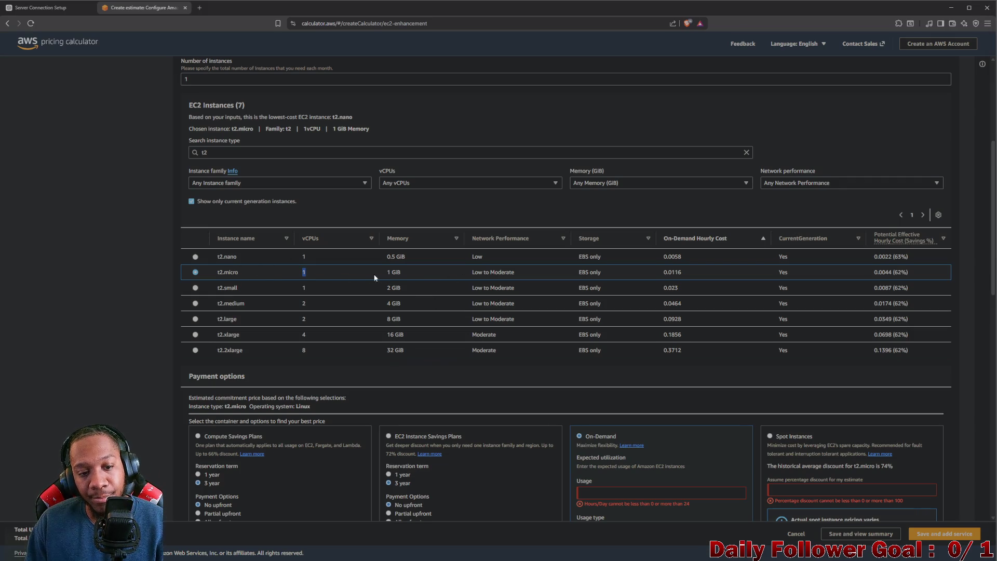
mouse_move(472, 280)
mouse_down()
mouse_move(722, 294)
mouse_move(804, 262)
mouse_up()
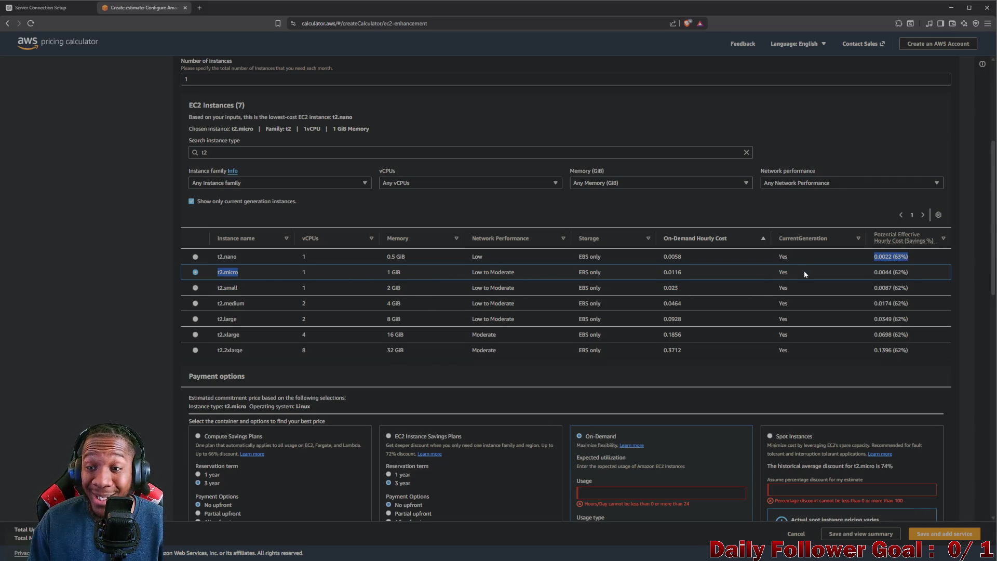
click(803, 271)
mouse_move(681, 280)
mouse_down()
mouse_move(295, 261)
mouse_move(283, 272)
mouse_up()
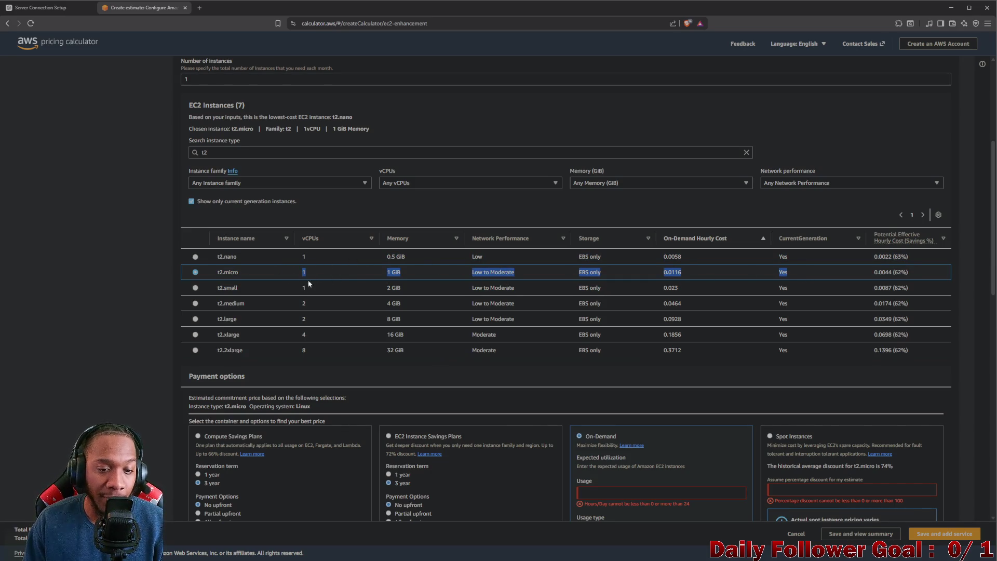
scroll(308, 283, down, 2)
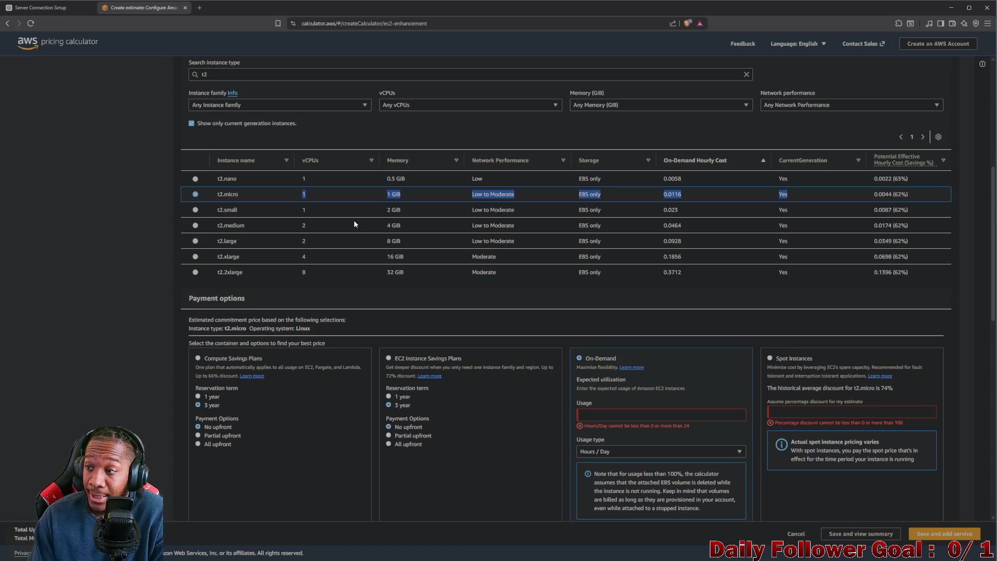
scroll(594, 208, down, 6)
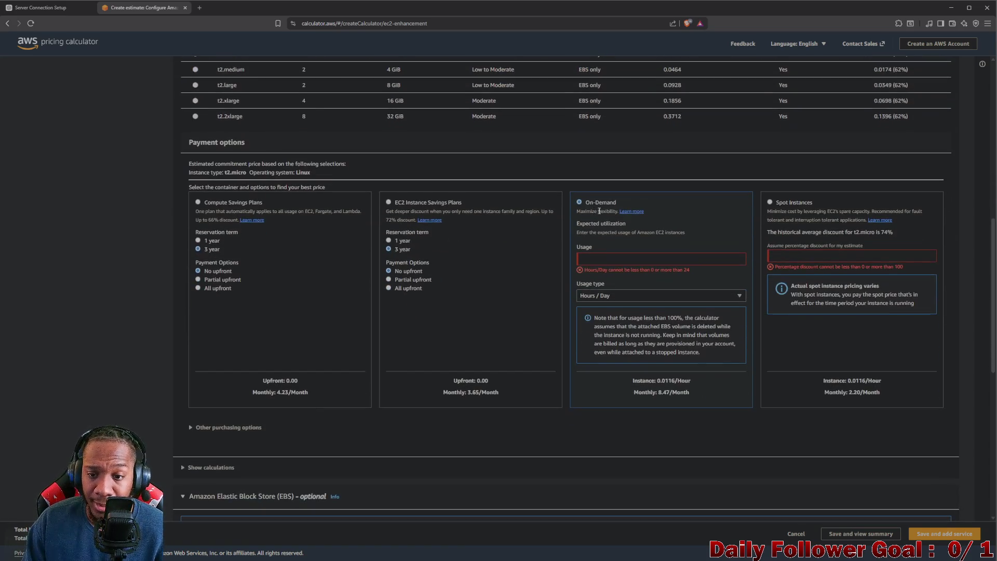
scroll(360, 263, down, 4)
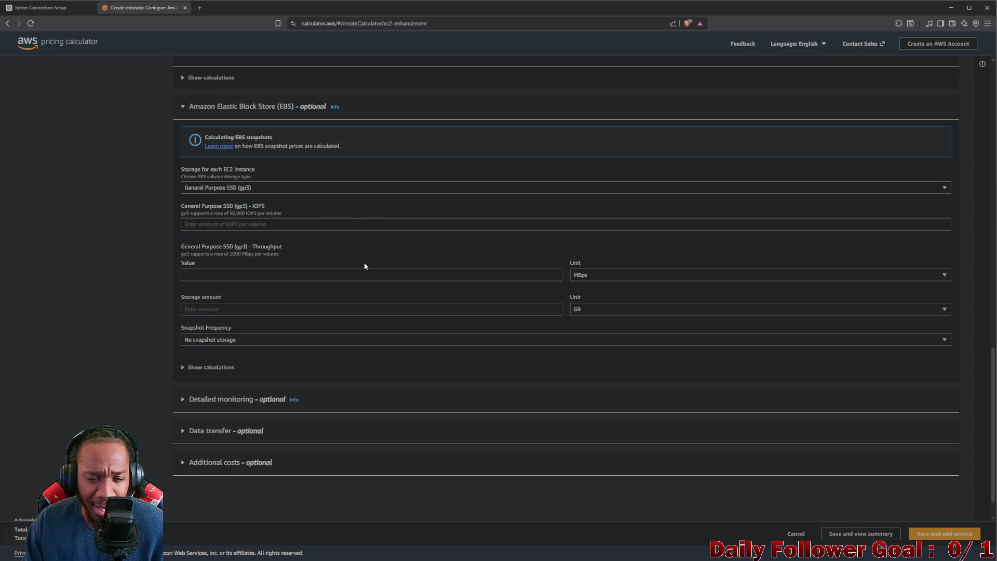
scroll(421, 213, up, 8)
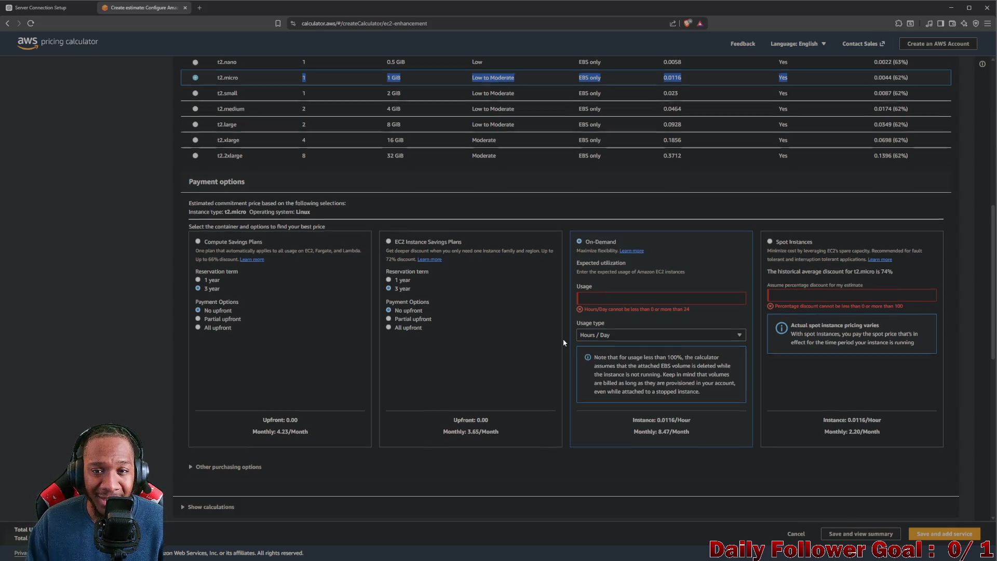
scroll(631, 356, up, 3)
scroll(633, 356, down, 8)
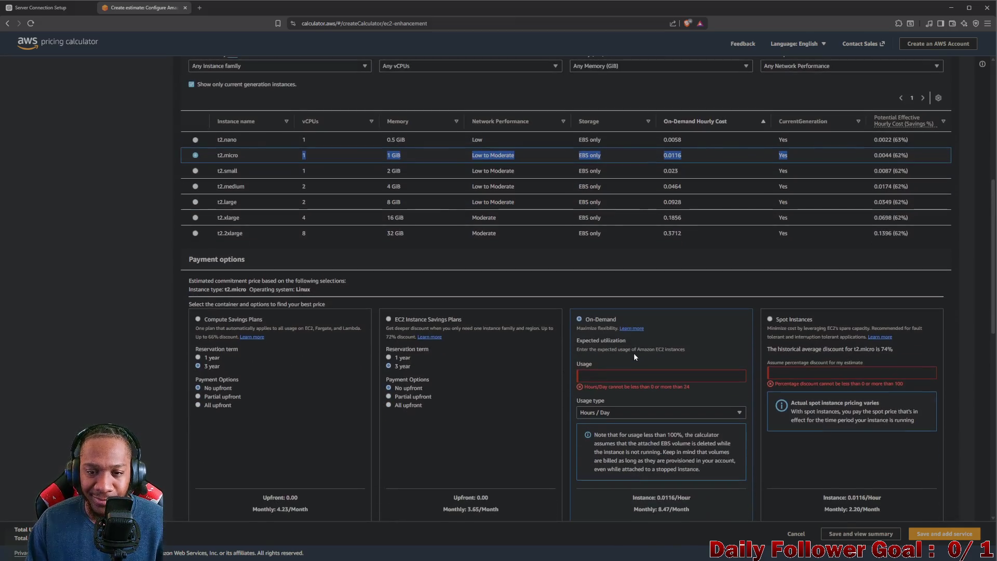
scroll(472, 236, down, 2)
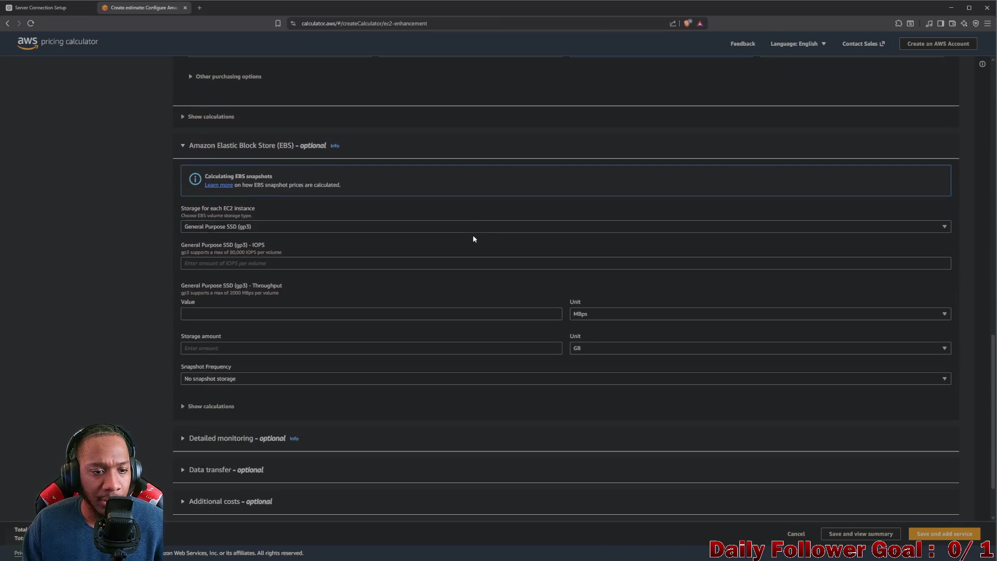
scroll(520, 245, up, 6)
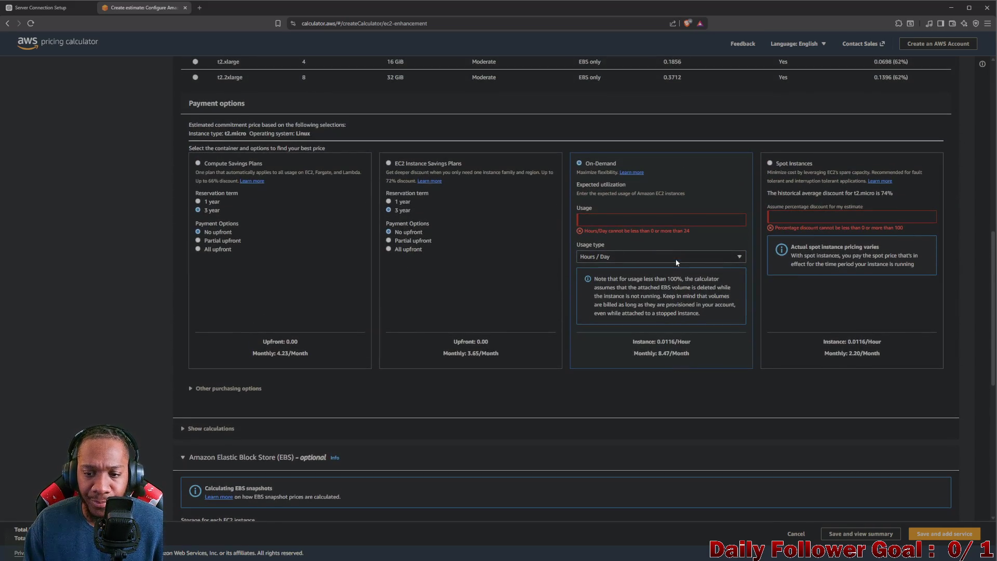
scroll(663, 255, up, 3)
scroll(594, 231, up, 2)
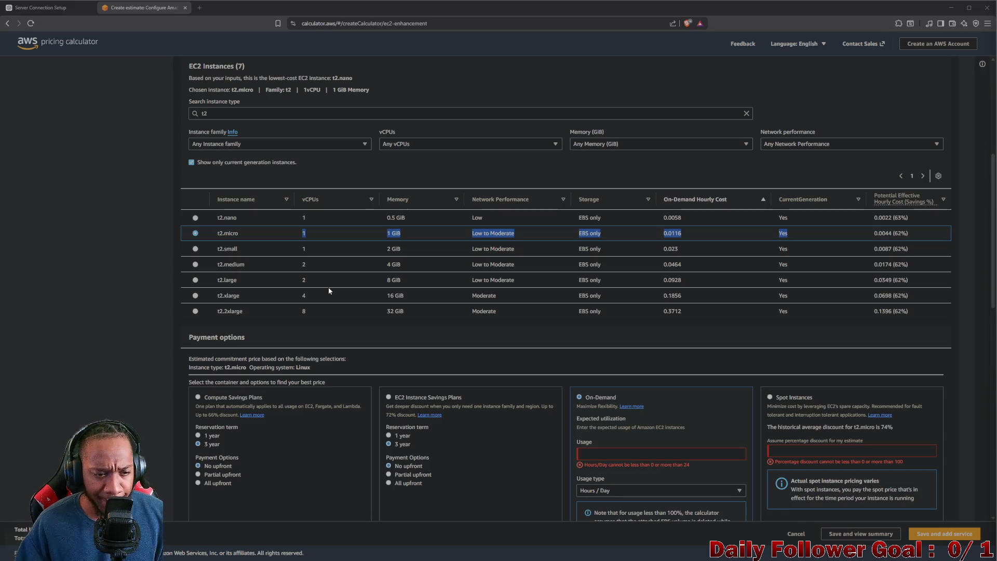
scroll(740, 340, down, 3)
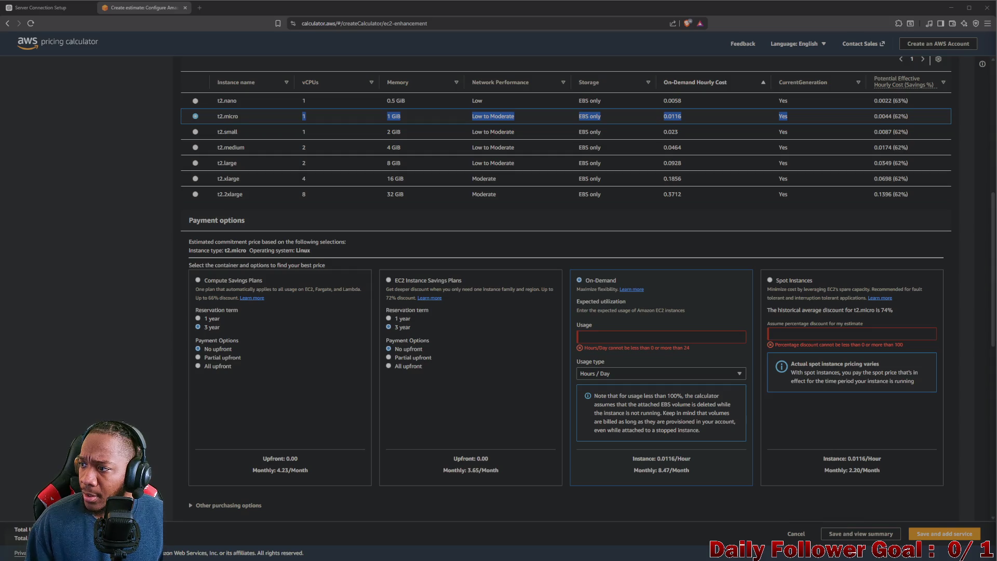
scroll(610, 207, up, 3)
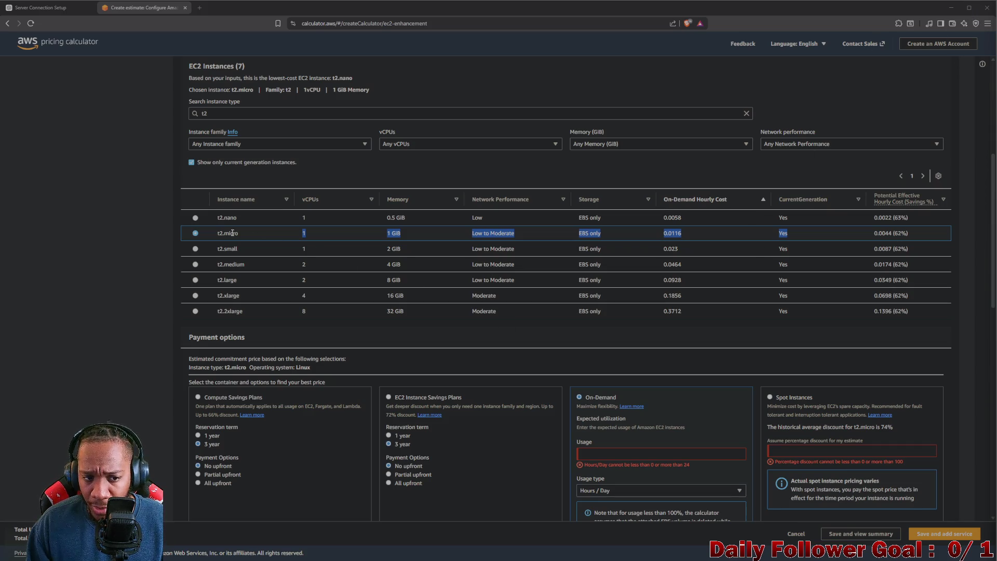
Step: Minimize the browser and enlarge Unity's Scene view of the lobby's Username and Connect panel
click(951, 8)
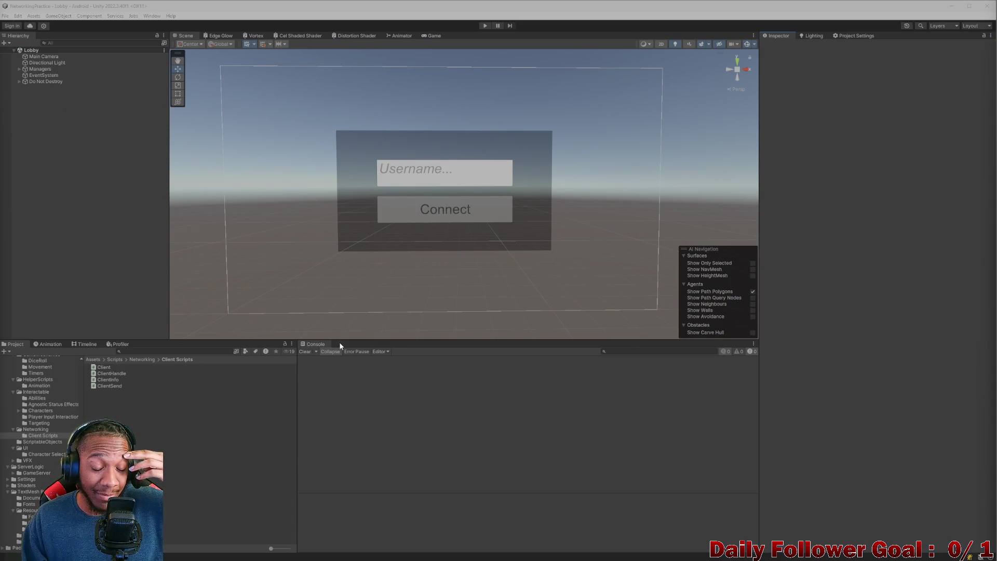
drag(345, 340, 334, 447)
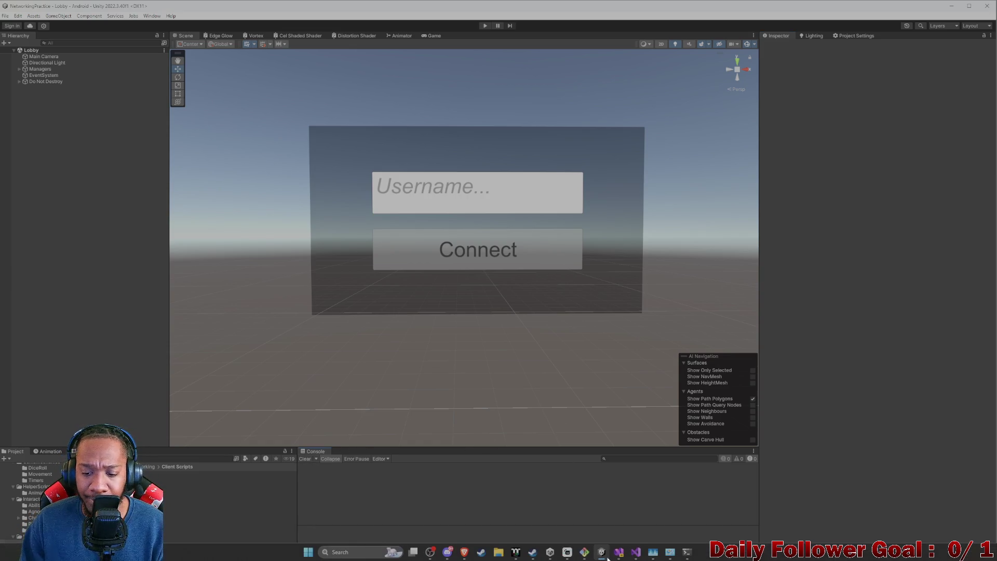
Step: Bring Visual Studio forward, open Server.cs and highlight the server-started welcome log line
click(622, 553)
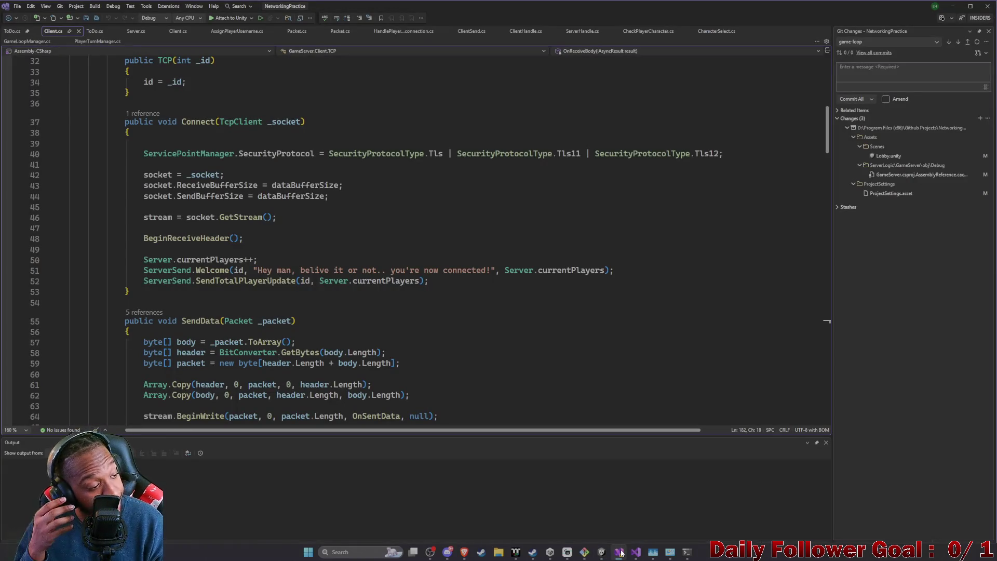
scroll(358, 358, up, 10)
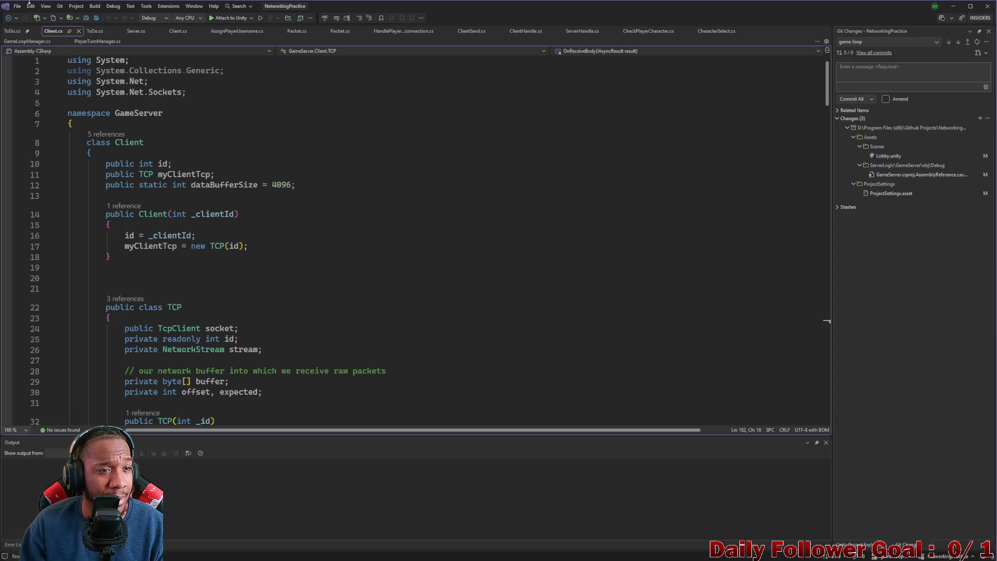
click(136, 30)
scroll(300, 202, up, 8)
scroll(301, 202, up, 6)
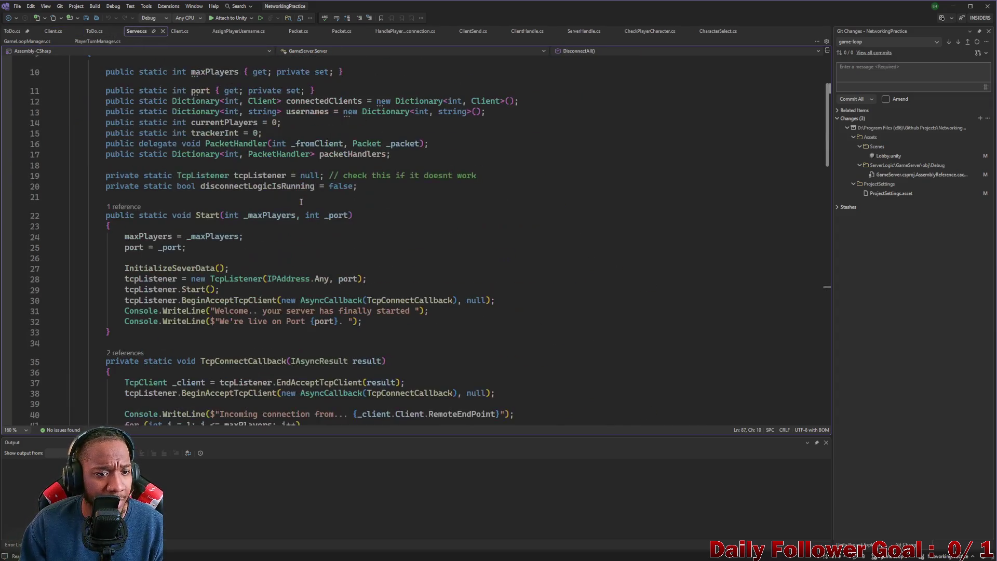
mouse_move(121, 310)
mouse_down()
mouse_move(322, 300)
mouse_move(442, 308)
mouse_up()
Step: Select lines 41–50, the TcpConnectCallback loop assigning clients to free slots
scroll(414, 311, down, 4)
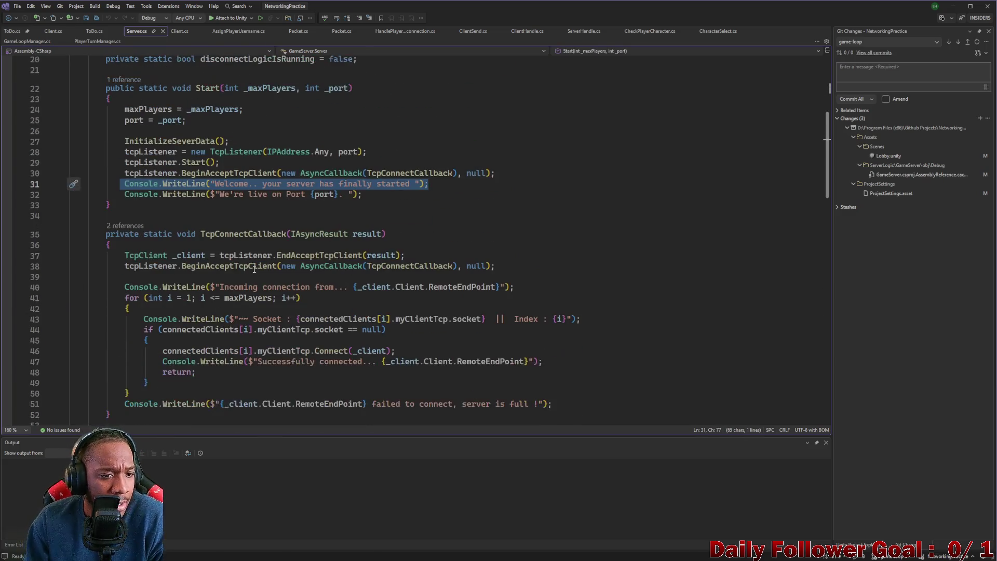
scroll(220, 257, up, 1)
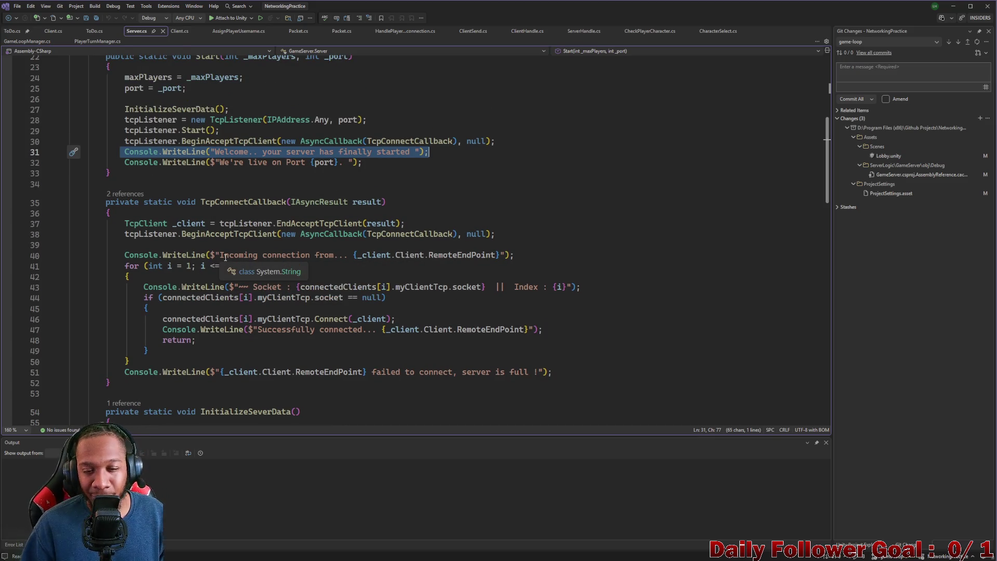
scroll(225, 257, down, 3)
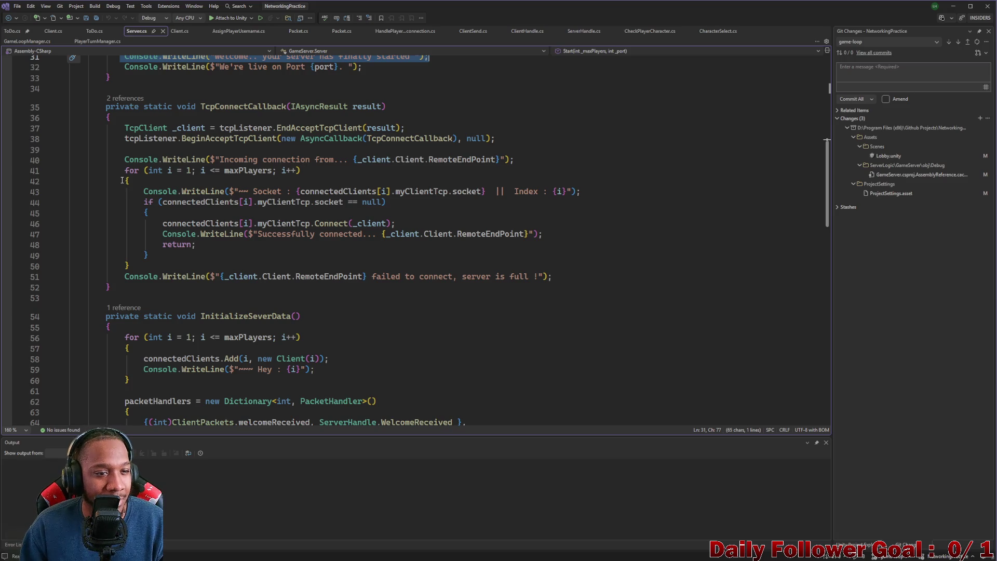
mouse_move(124, 172)
mouse_down()
mouse_move(125, 160)
mouse_move(368, 266)
mouse_up()
scroll(383, 269, up, 9)
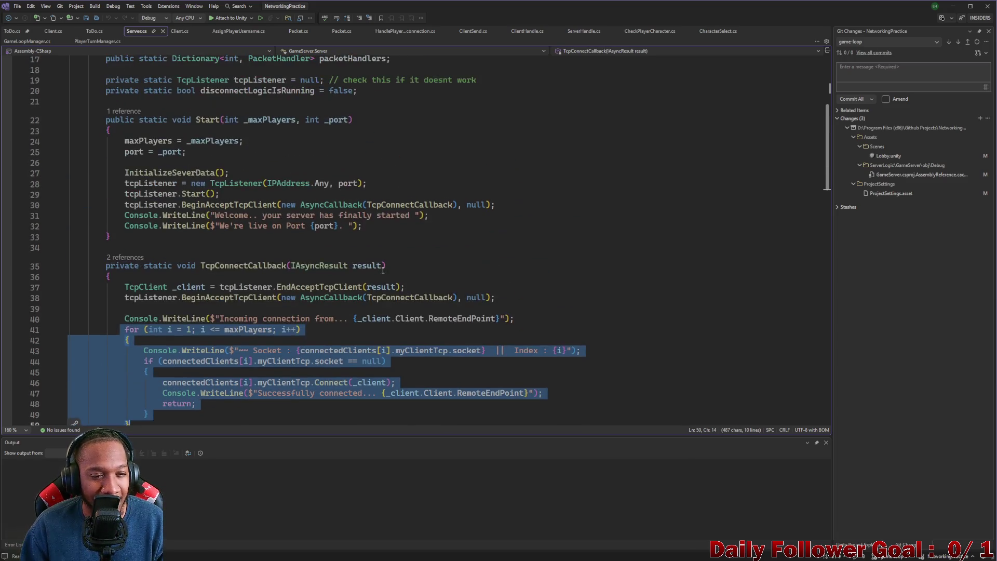
scroll(360, 333, down, 6)
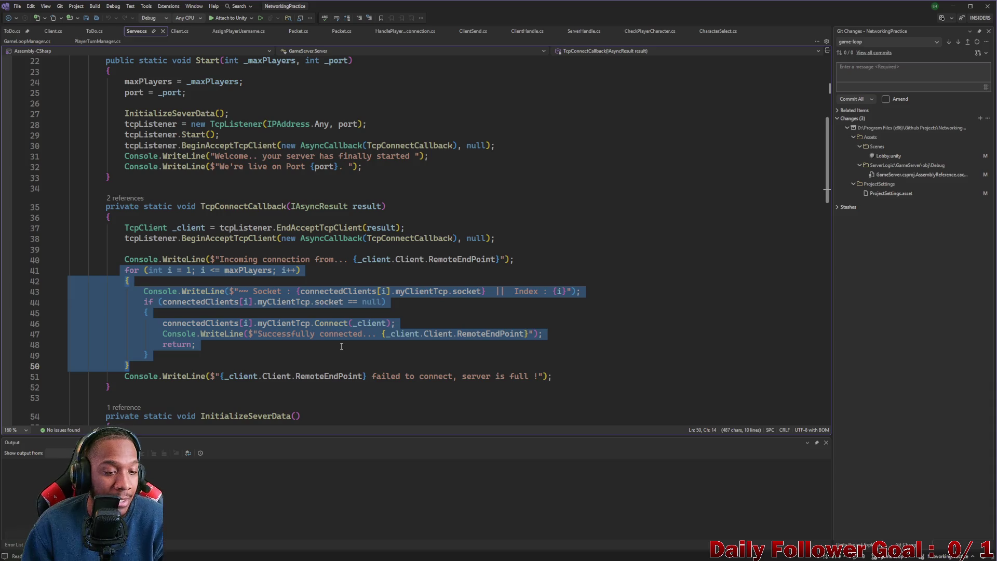
click(130, 366)
mouse_move(130, 366)
mouse_down()
mouse_move(140, 290)
mouse_move(5, 272)
mouse_up()
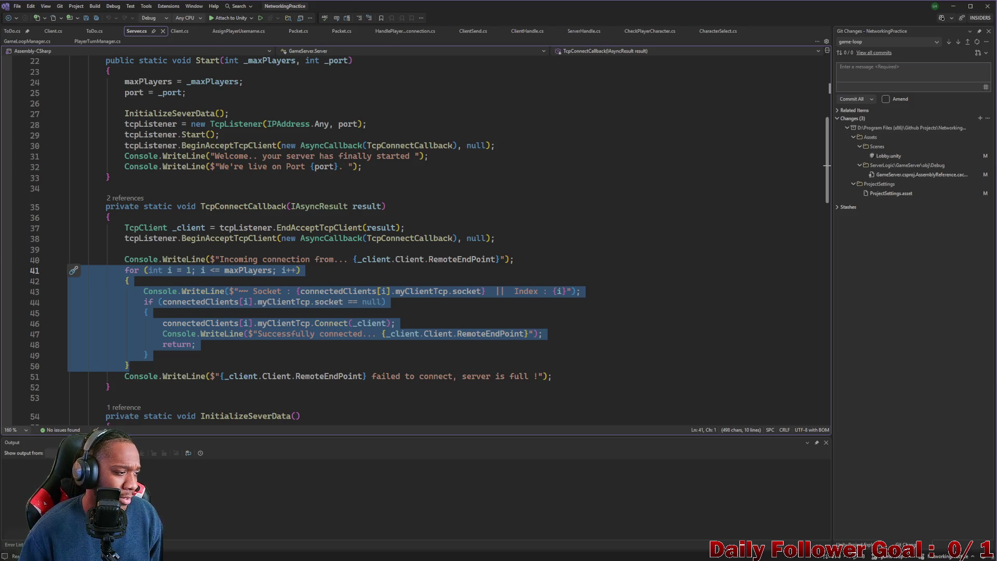
key(alt+Tab)
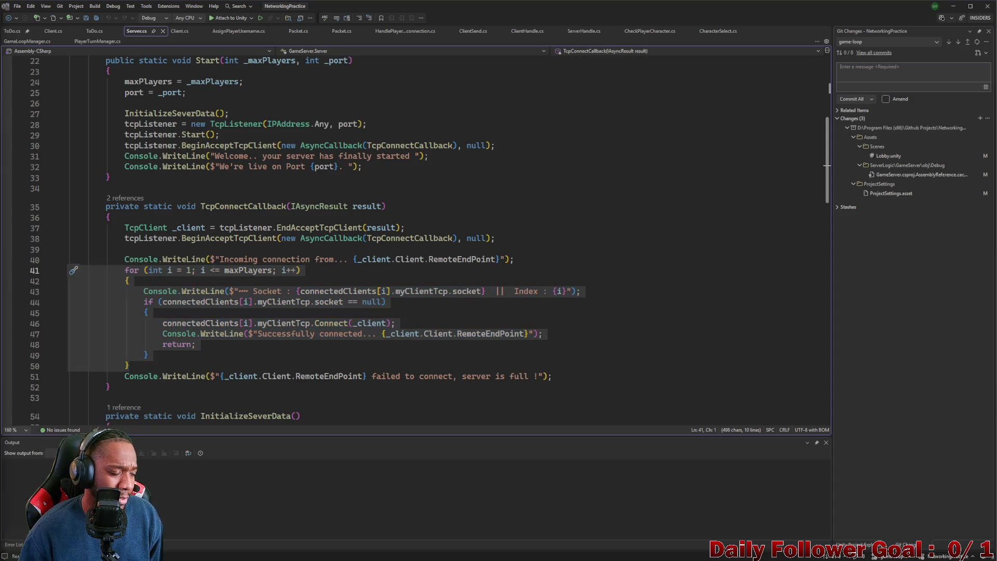